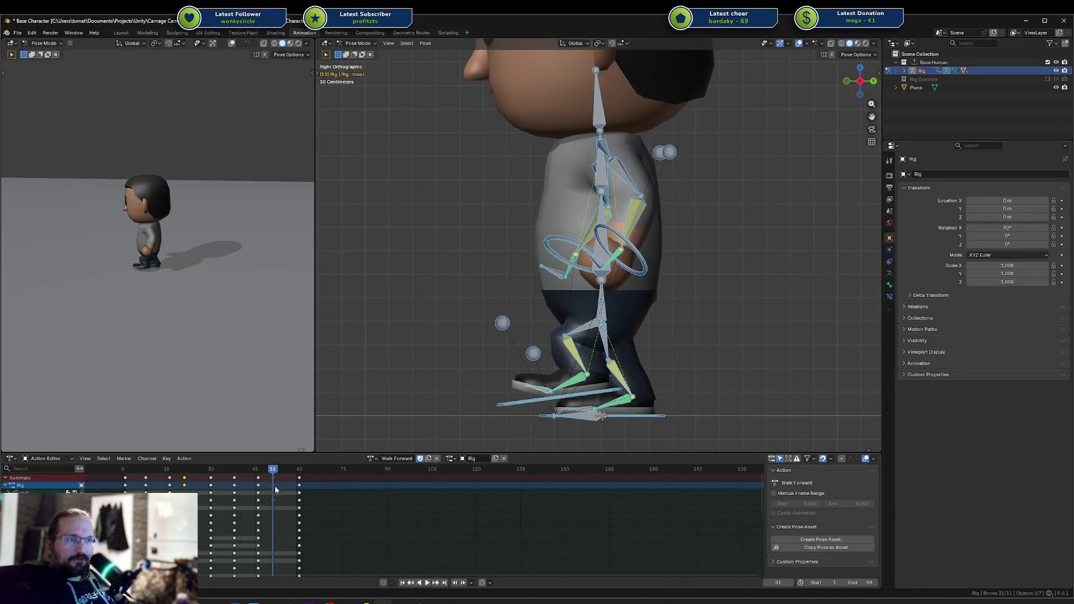
Step: Save Base Character and play Walk Forward from its start, tilting the left view lower
{"action": "key", "text": "ctrl+s"}
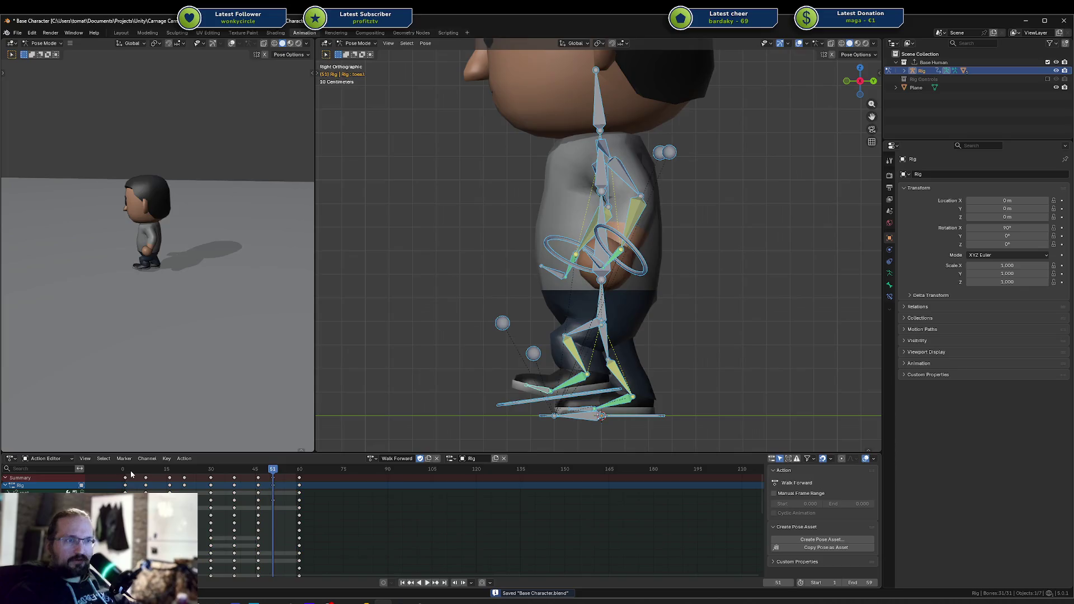
{"action": "left_click", "coordinate": [128, 473]}
{"action": "key", "text": "space"}
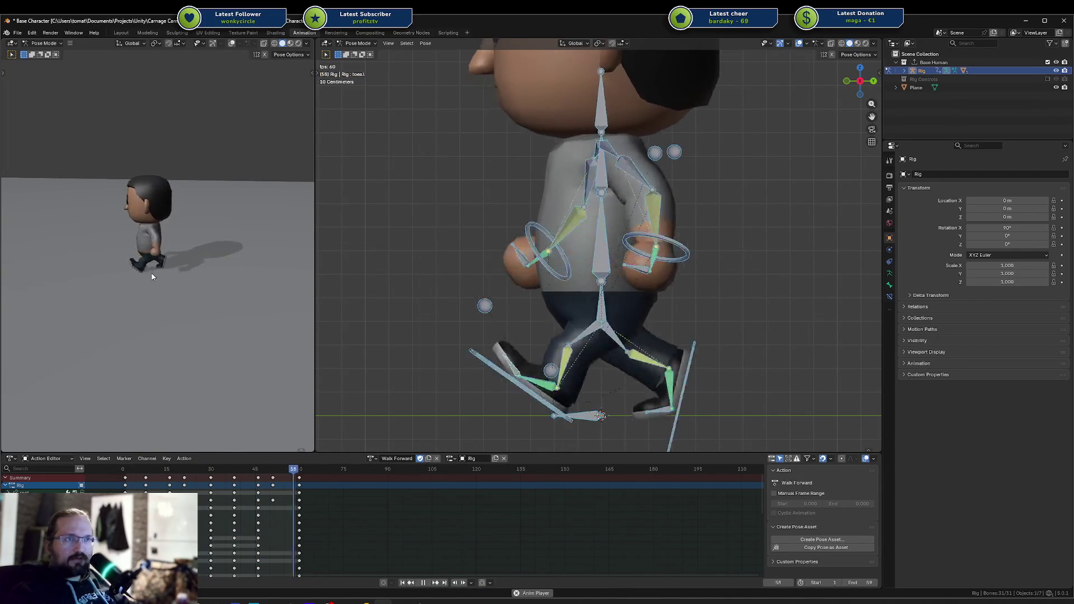
{"action": "mouse_move", "coordinate": [148, 271]}
{"action": "left_mouse_down"}
{"action": "mouse_move", "coordinate": [155, 257]}
{"action": "mouse_move", "coordinate": [166, 282]}
{"action": "left_mouse_up"}
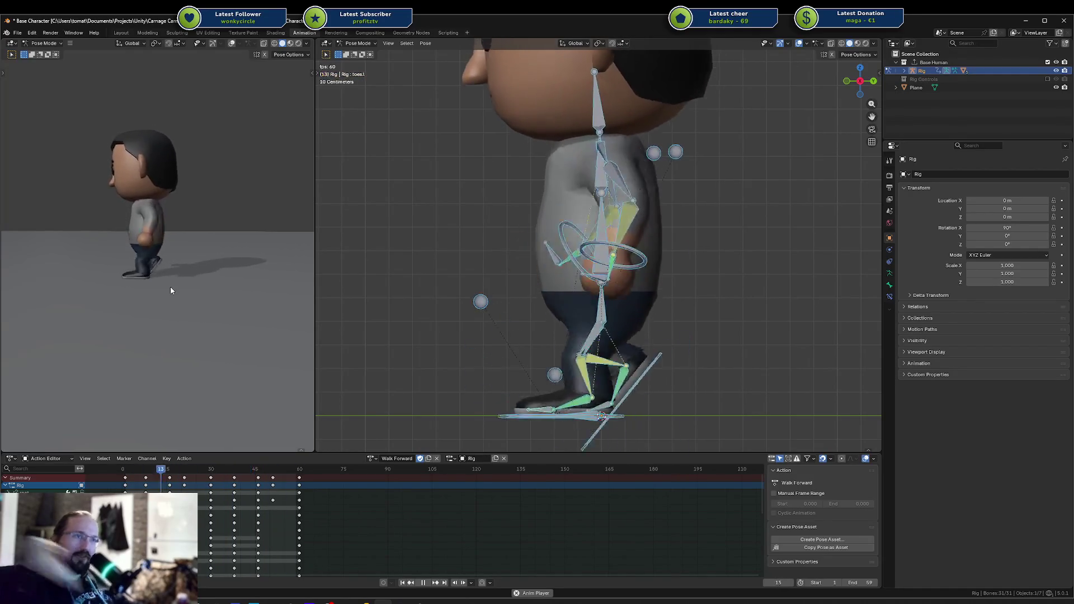
{"action": "scroll", "coordinate": [184, 281], "scroll_direction": "down", "scroll_amount": 5}
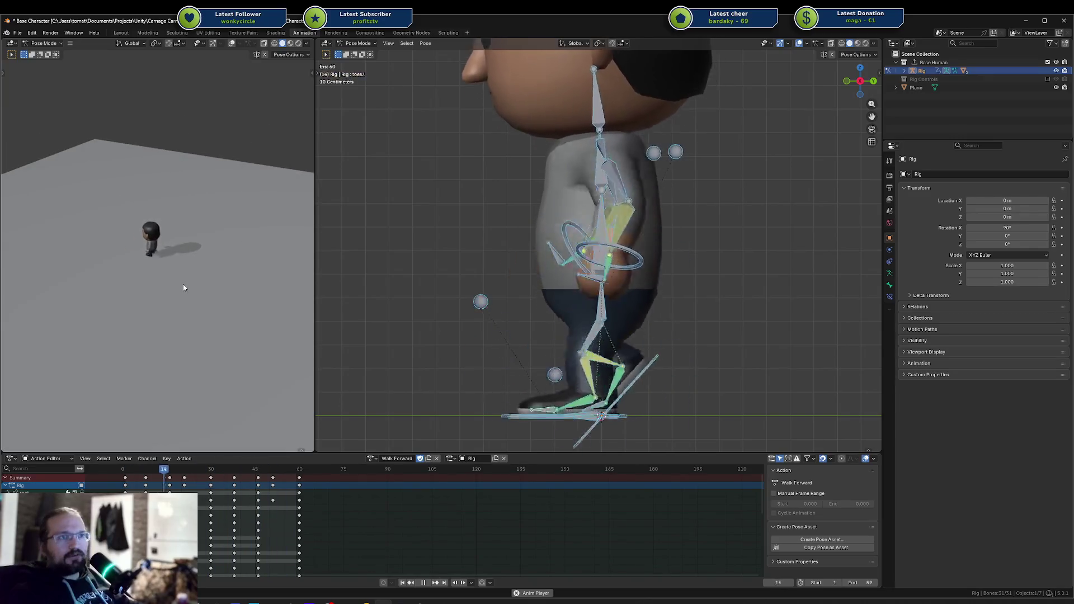
Step: Zoom and orbit the left preview around the walking character, then stop playback
{"action": "scroll", "coordinate": [180, 288], "scroll_direction": "up", "scroll_amount": 5}
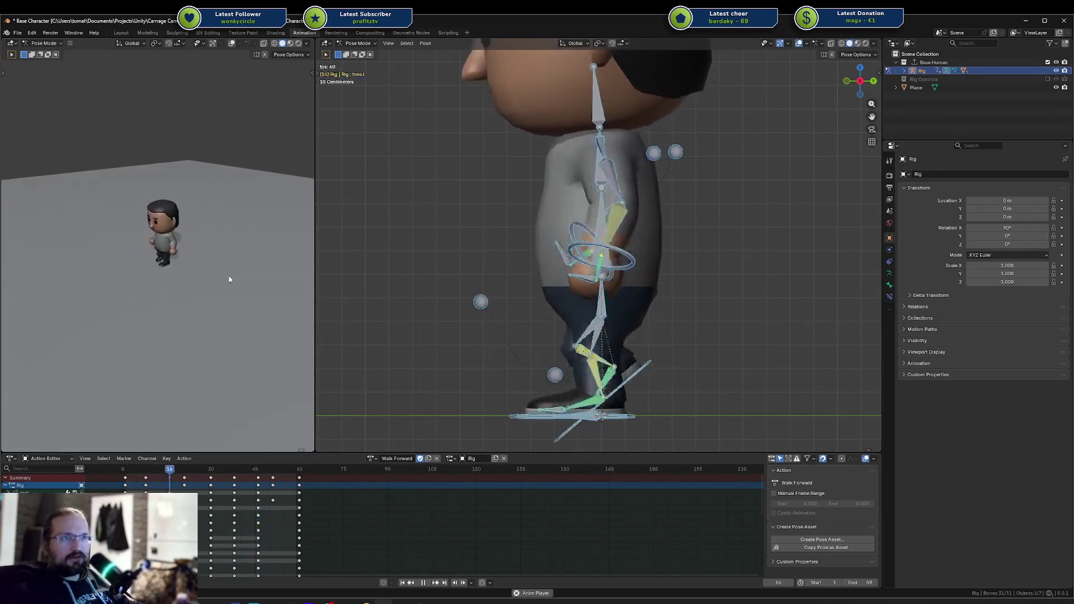
{"action": "key", "text": "KP_6"}
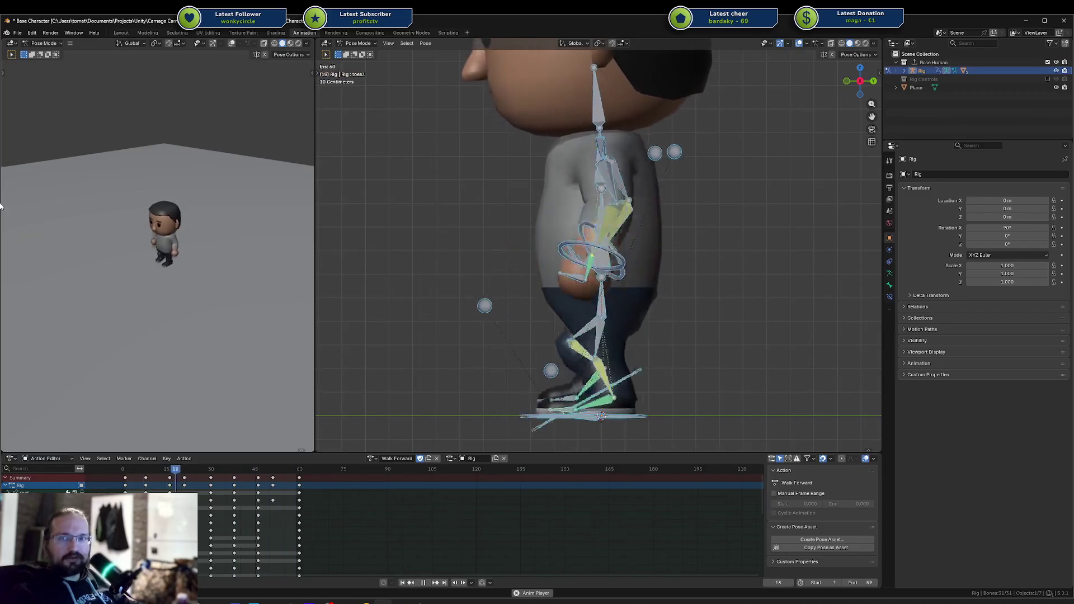
{"action": "scroll", "coordinate": [339, 173], "scroll_direction": "up", "scroll_amount": 1}
{"action": "scroll", "coordinate": [209, 285], "scroll_direction": "up", "scroll_amount": 2}
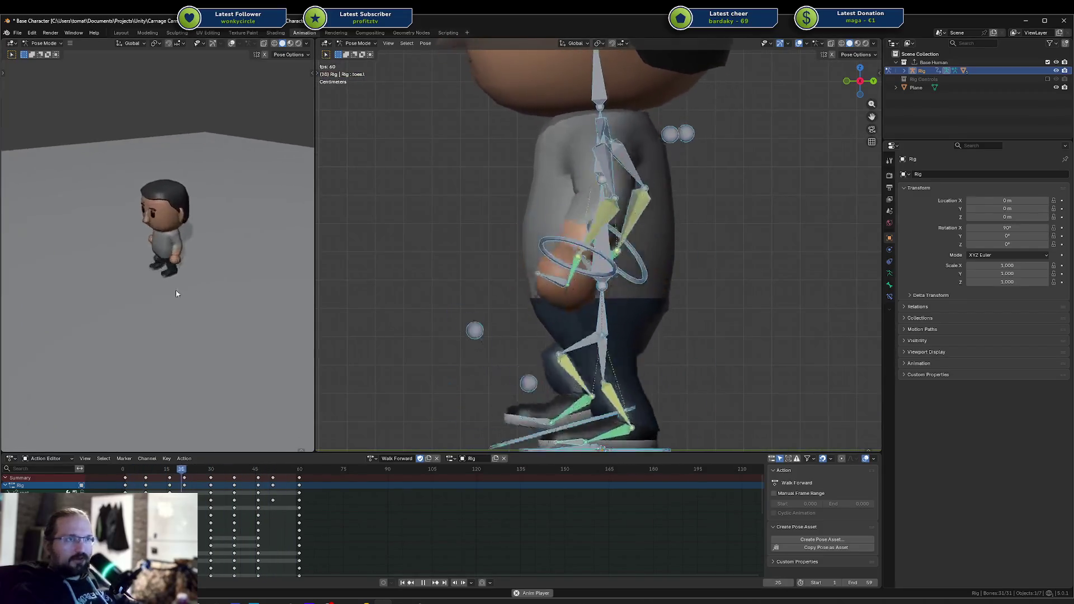
{"action": "scroll", "coordinate": [613, 308], "scroll_direction": "down", "scroll_amount": 3}
{"action": "key", "text": "KP_8"}
{"action": "key", "text": "KP_8"}
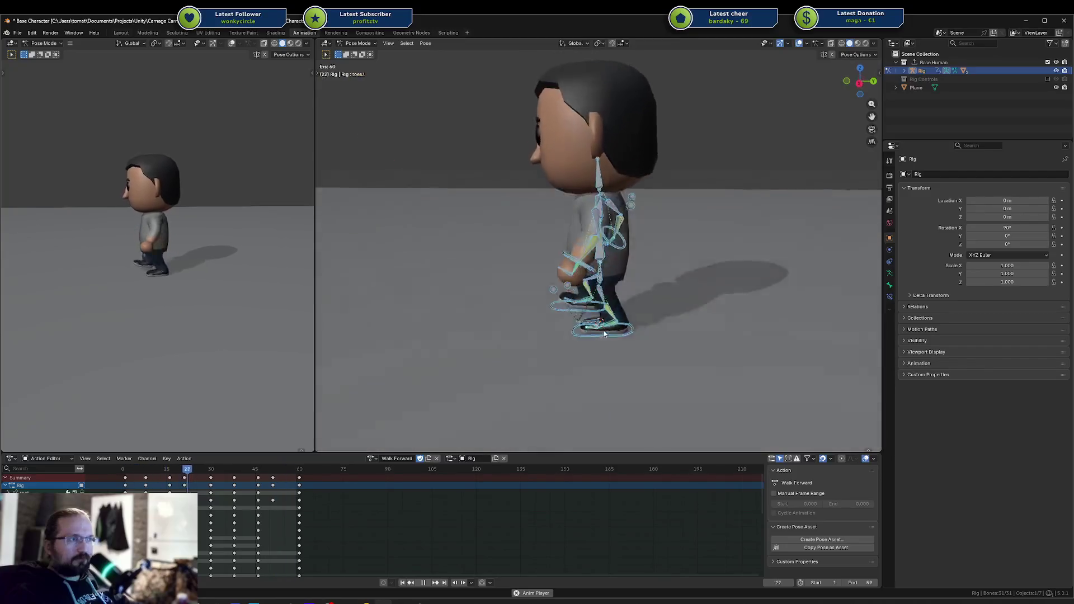
{"action": "key", "text": "space"}
Step: Return to frame 1 and set the right view to side-on Right Orthographic
{"action": "key", "text": "space"}
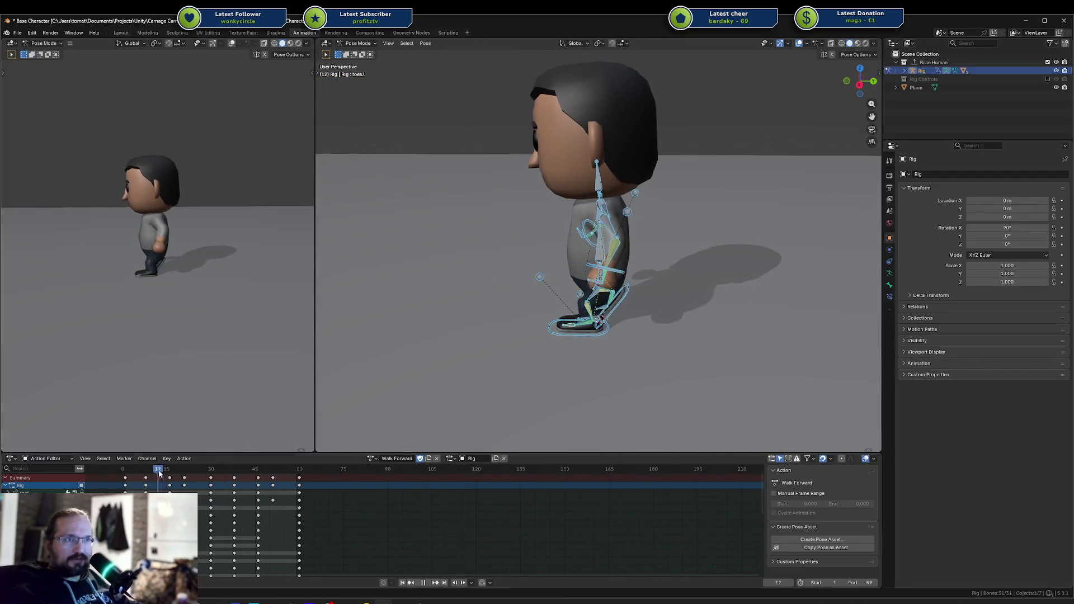
{"action": "left_click", "coordinate": [125, 473]}
{"action": "key", "text": "space"}
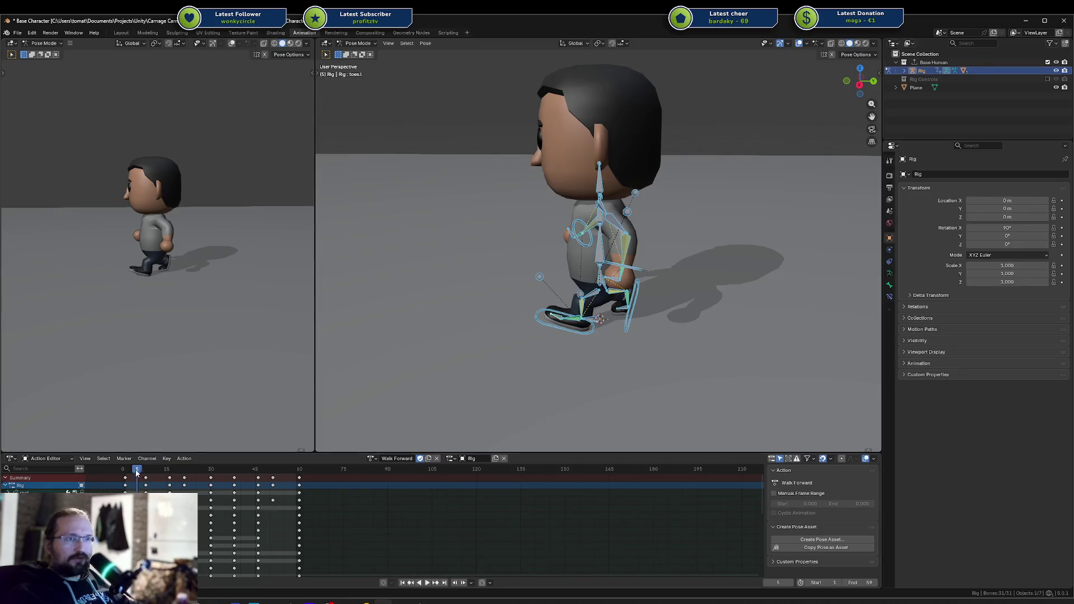
{"action": "left_click", "coordinate": [125, 473]}
{"action": "key", "text": "KP_2"}
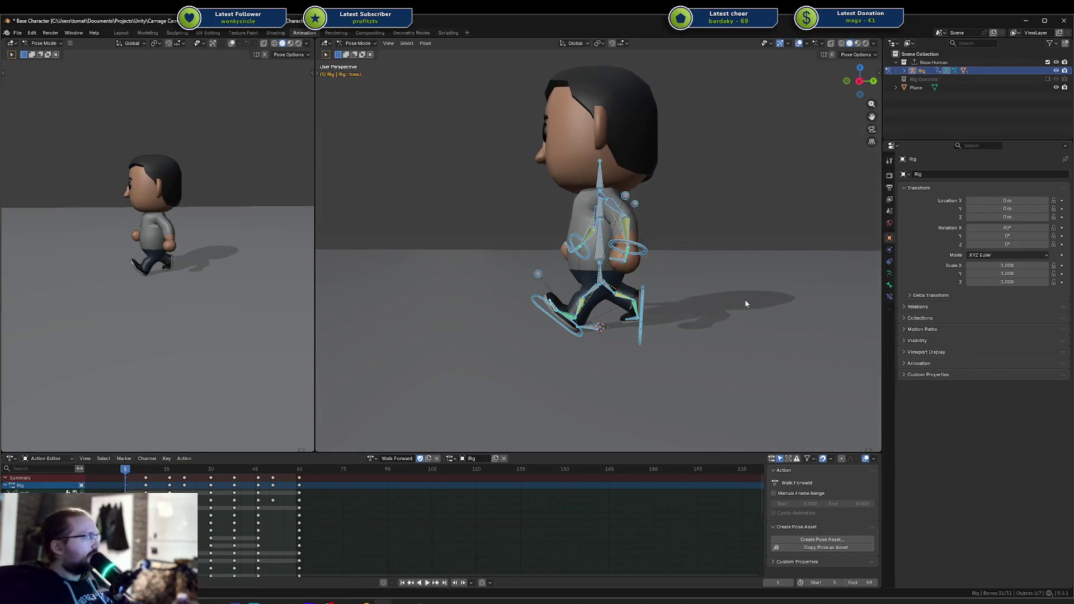
{"action": "scroll", "coordinate": [761, 311], "scroll_direction": "up", "scroll_amount": 6}
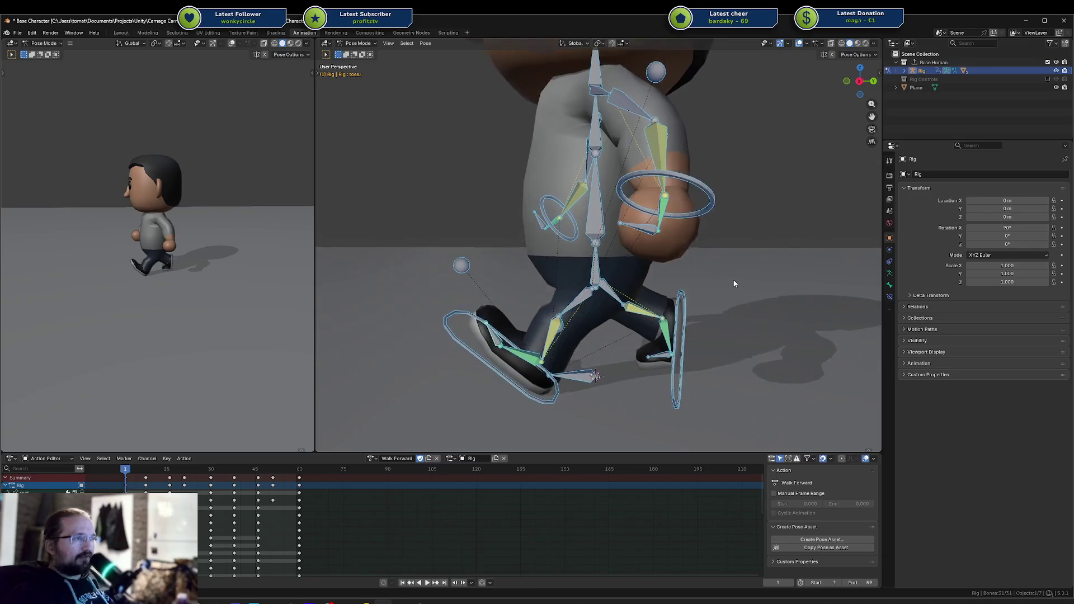
{"action": "key", "text": "KP_3"}
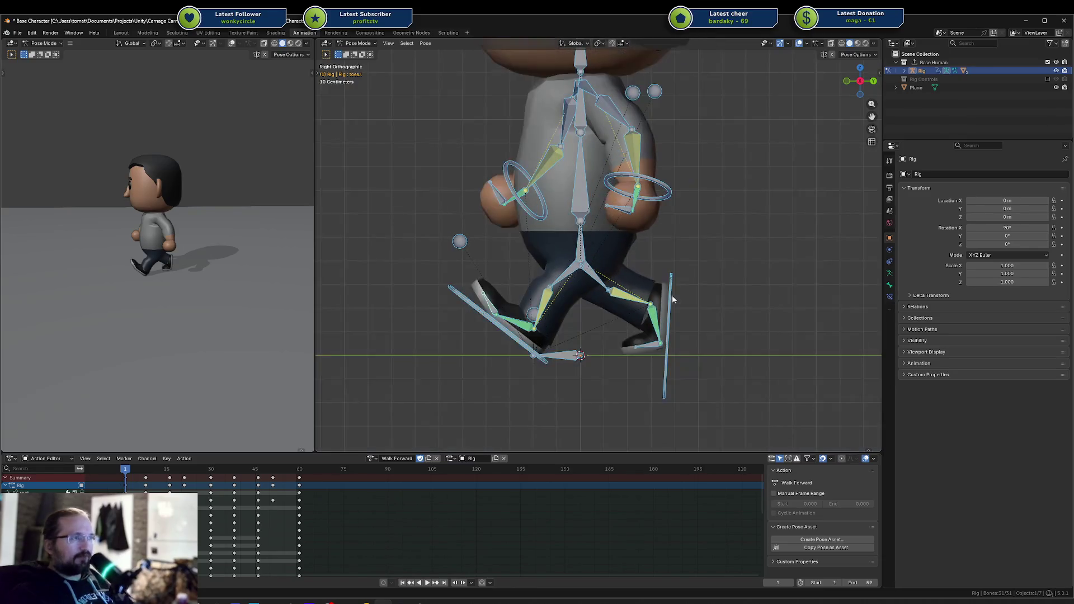
Step: Rotate and move ik.target.leg.r to reshape the right foot in the opening pose
{"action": "left_click", "coordinate": [673, 299]}
{"action": "key", "text": "r"}
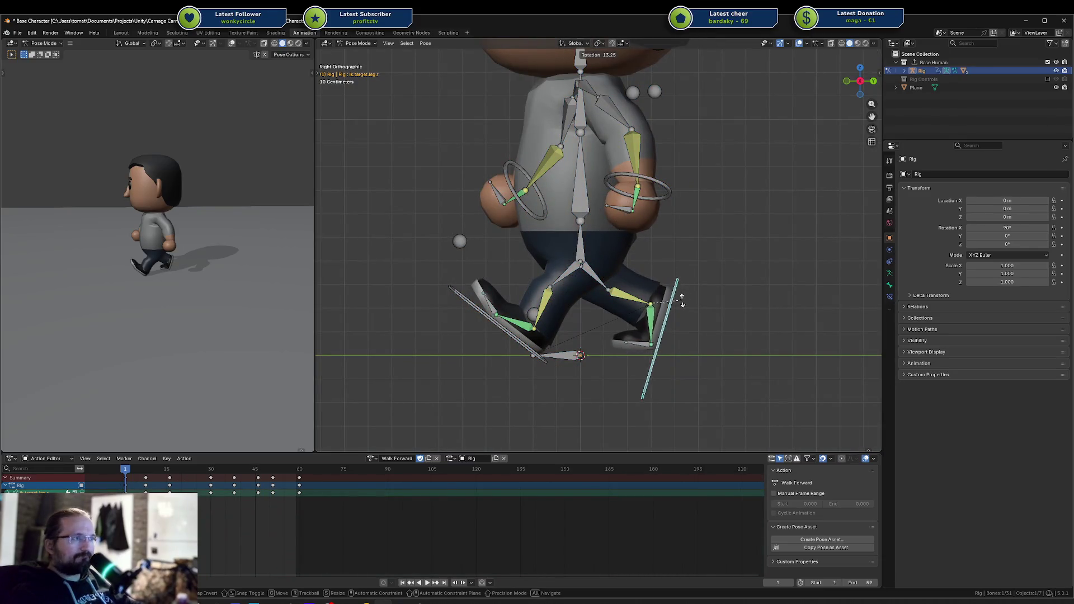
{"action": "left_click", "coordinate": [682, 304]}
{"action": "key", "text": "g"}
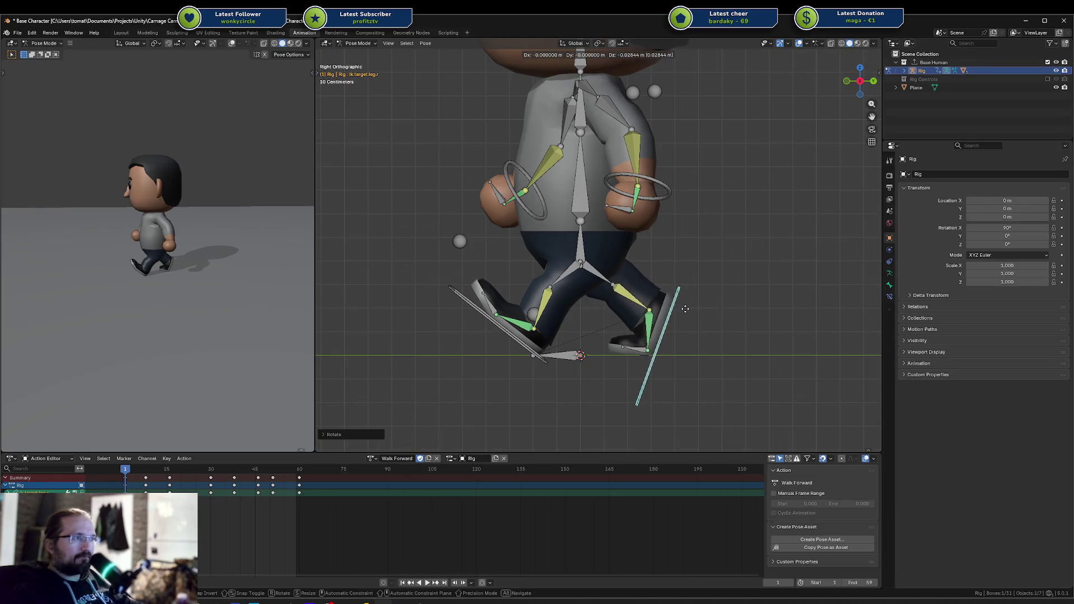
{"action": "left_click", "coordinate": [676, 305]}
{"action": "key", "text": "r"}
{"action": "left_click", "coordinate": [674, 305]}
{"action": "key", "text": "g"}
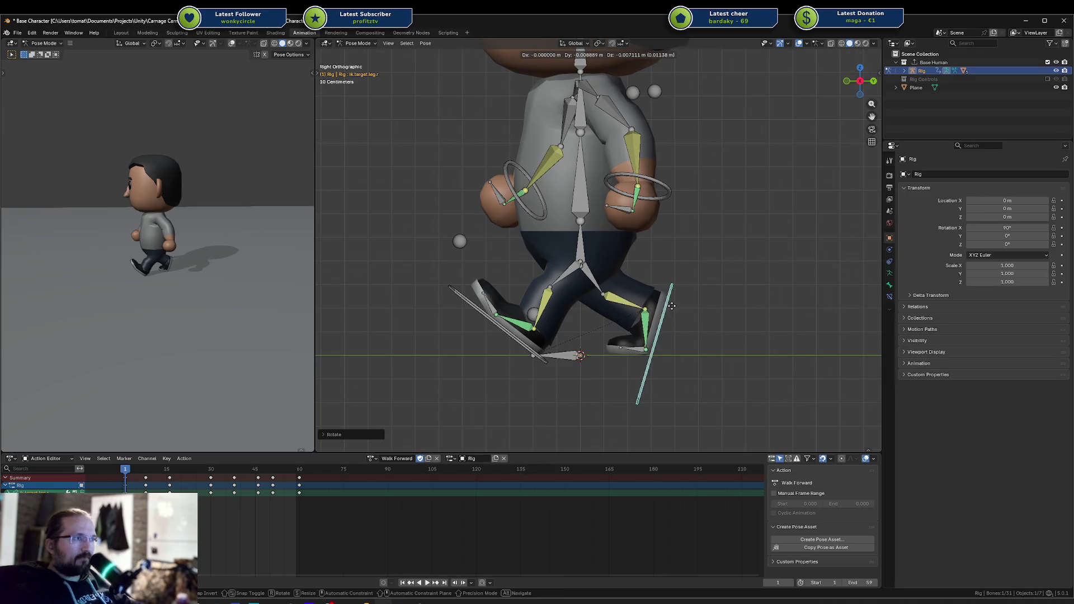
{"action": "left_click", "coordinate": [671, 308]}
{"action": "key", "text": "r"}
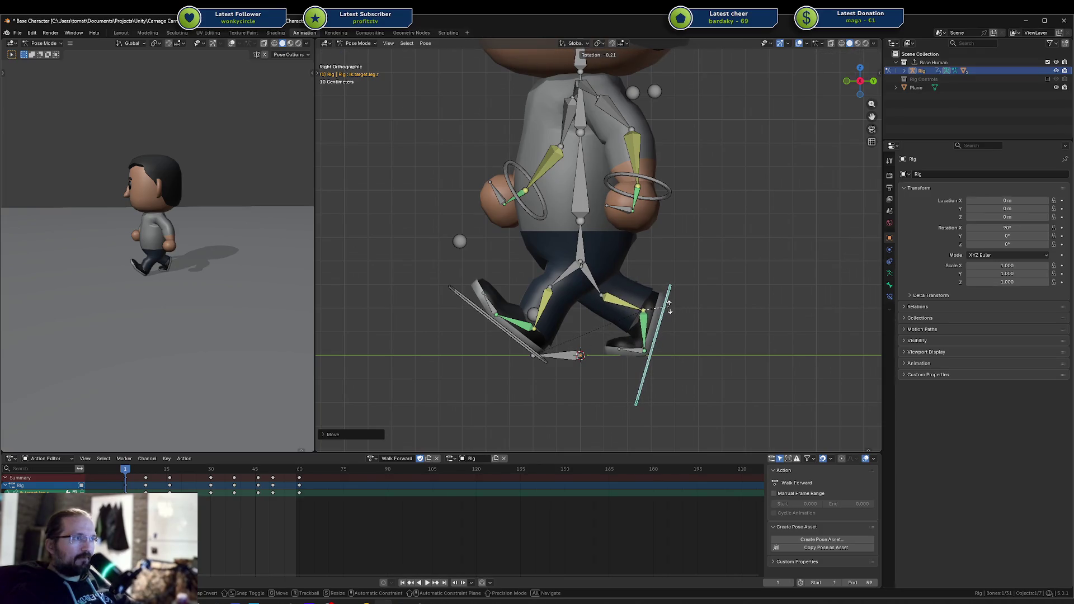
{"action": "right_click", "coordinate": [669, 306]}
{"action": "key", "text": "r"}
{"action": "right_click", "coordinate": [667, 309]}
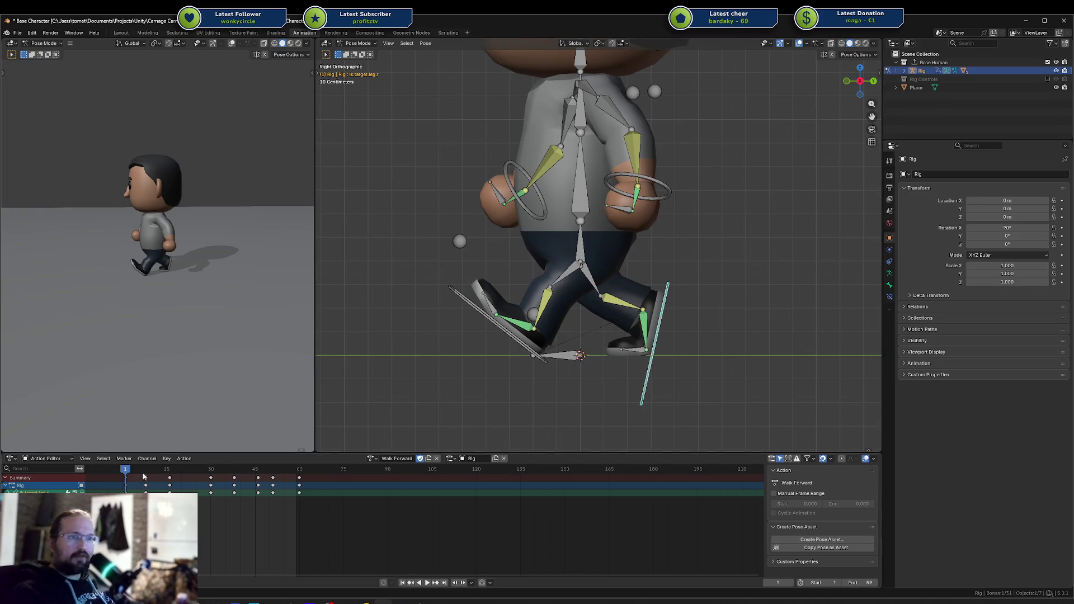
Step: Shift the frame-1 keys about four frames later, save, and preview the walk to frame 18
{"action": "left_click", "coordinate": [127, 482]}
{"action": "left_click_drag", "start_coordinate": [127, 478], "coordinate": [148, 476]}
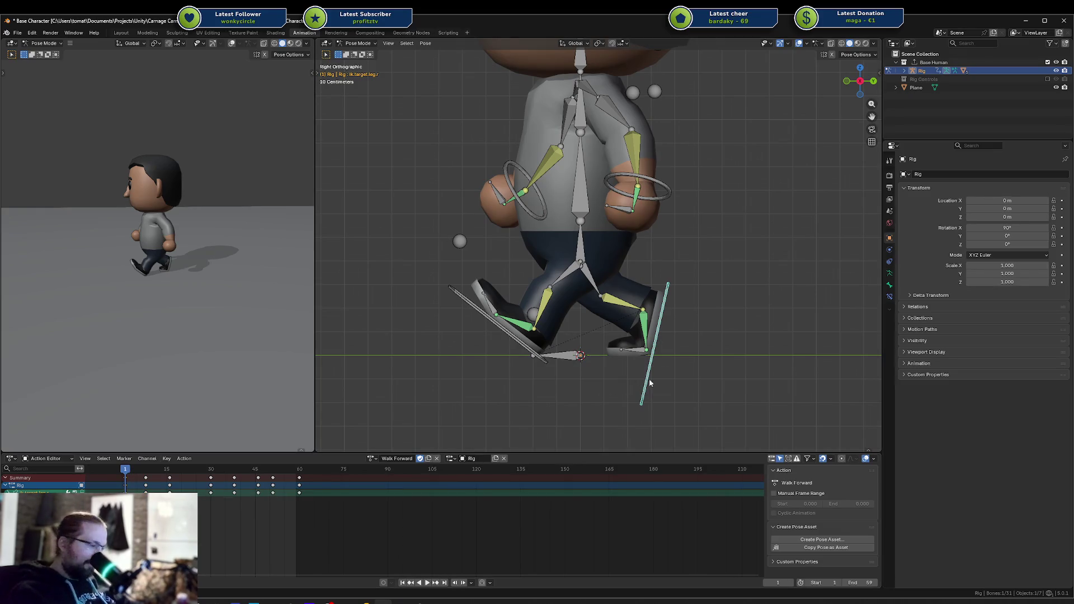
{"action": "key", "text": "ctrl+s"}
{"action": "left_click", "coordinate": [124, 476]}
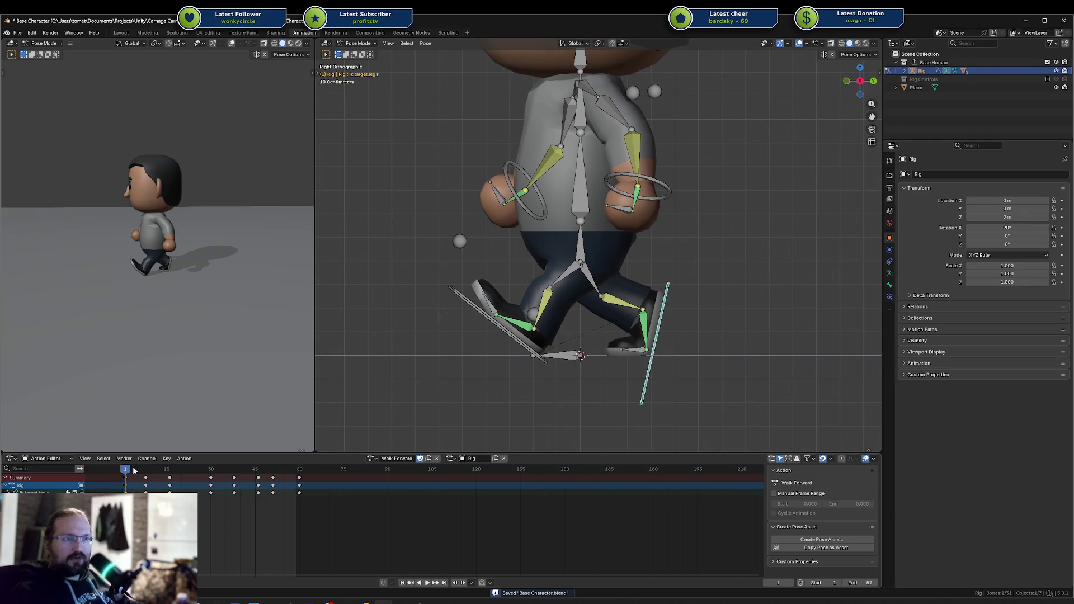
{"action": "key", "text": "space"}
{"action": "left_click_drag", "start_coordinate": [166, 469], "coordinate": [212, 472]}
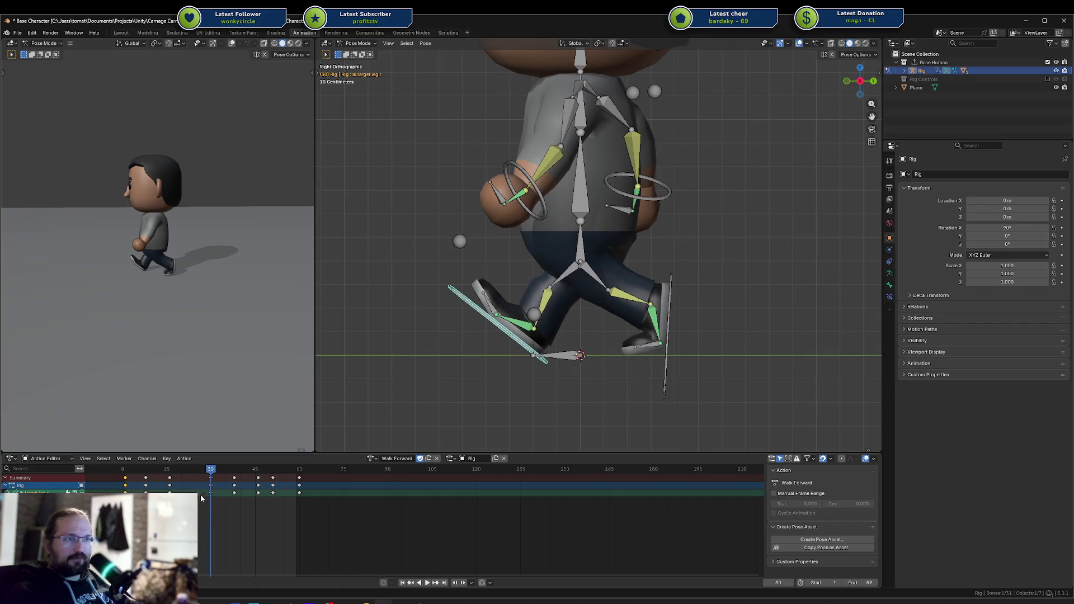
Step: Select the ik.target.leg.r keyframes and go to frame 30 of the walk
{"action": "left_click", "coordinate": [129, 478]}
{"action": "left_click", "coordinate": [125, 478]}
{"action": "left_click", "coordinate": [125, 493]}
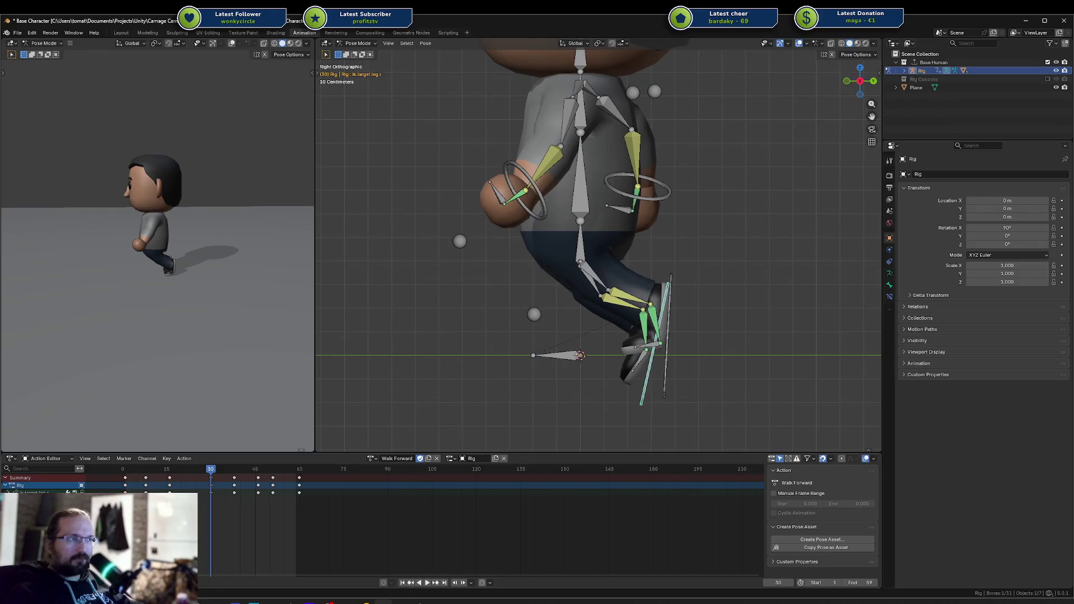
{"action": "left_click", "coordinate": [129, 478]}
{"action": "left_click", "coordinate": [128, 480]}
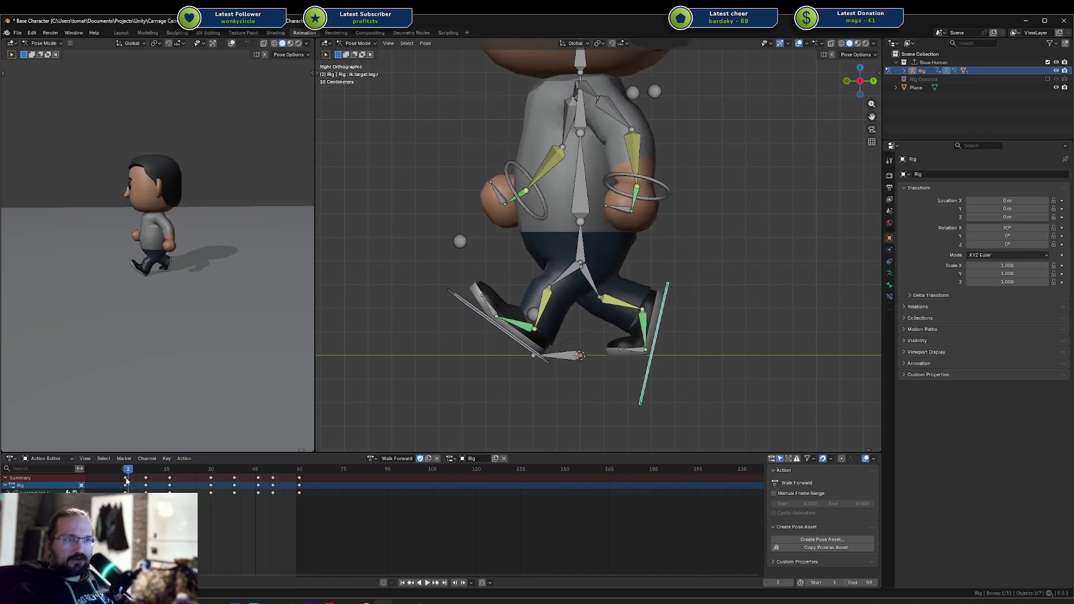
{"action": "left_click", "coordinate": [209, 471]}
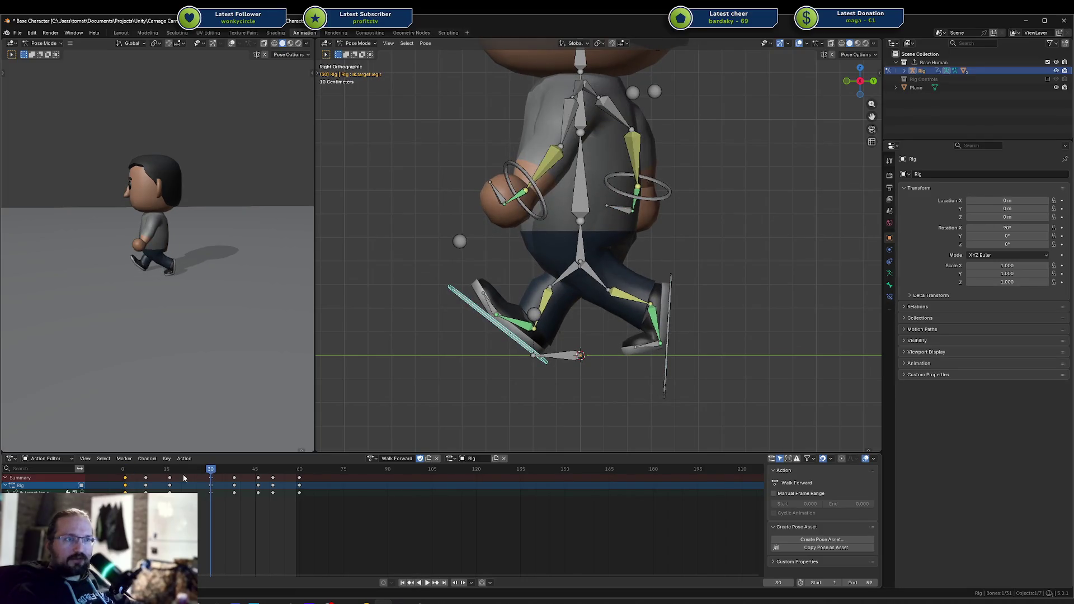
{"action": "key", "text": "g"}
{"action": "right_click", "coordinate": [376, 413]}
Step: Copy the left foot IK target's pose and paste it mirrored onto the right leg
{"action": "left_click", "coordinate": [671, 335]}
{"action": "key", "text": "ctrl+c"}
{"action": "key", "text": "ctrl+shift+v"}
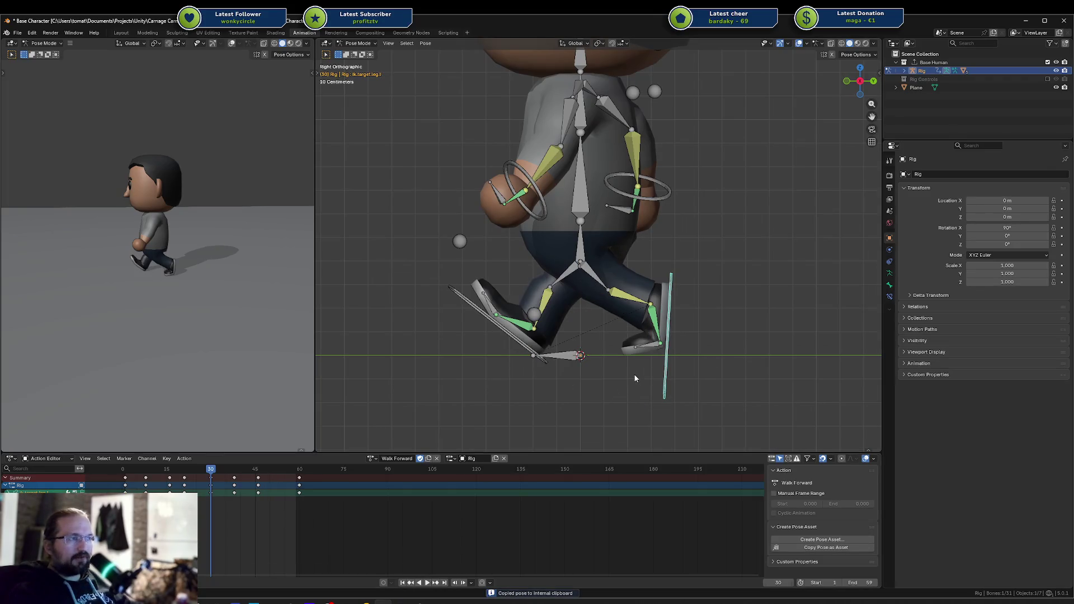
{"action": "key", "text": "space"}
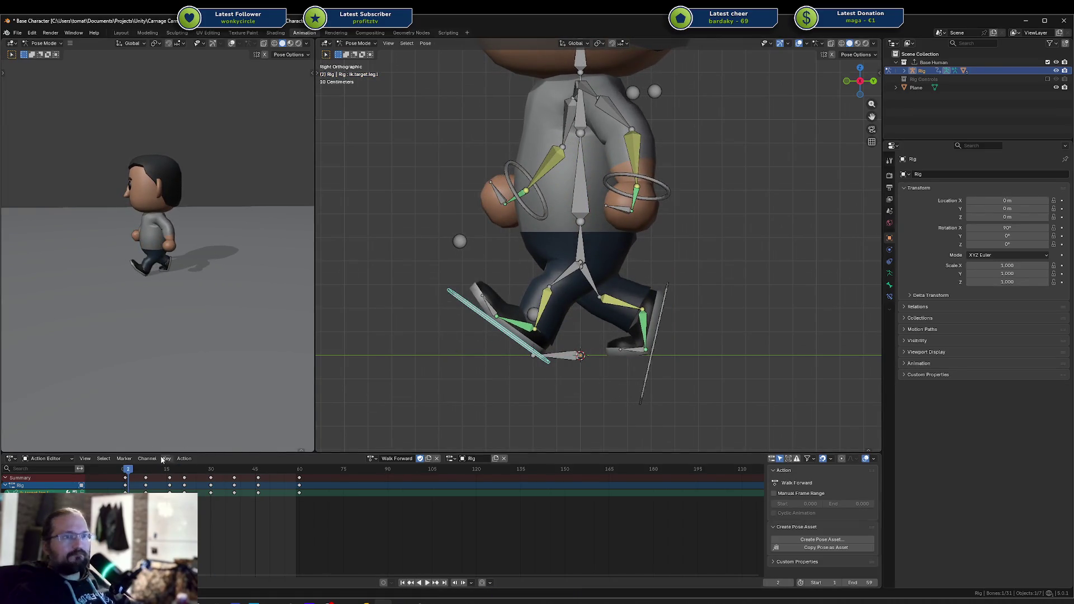
{"action": "left_click", "coordinate": [124, 469]}
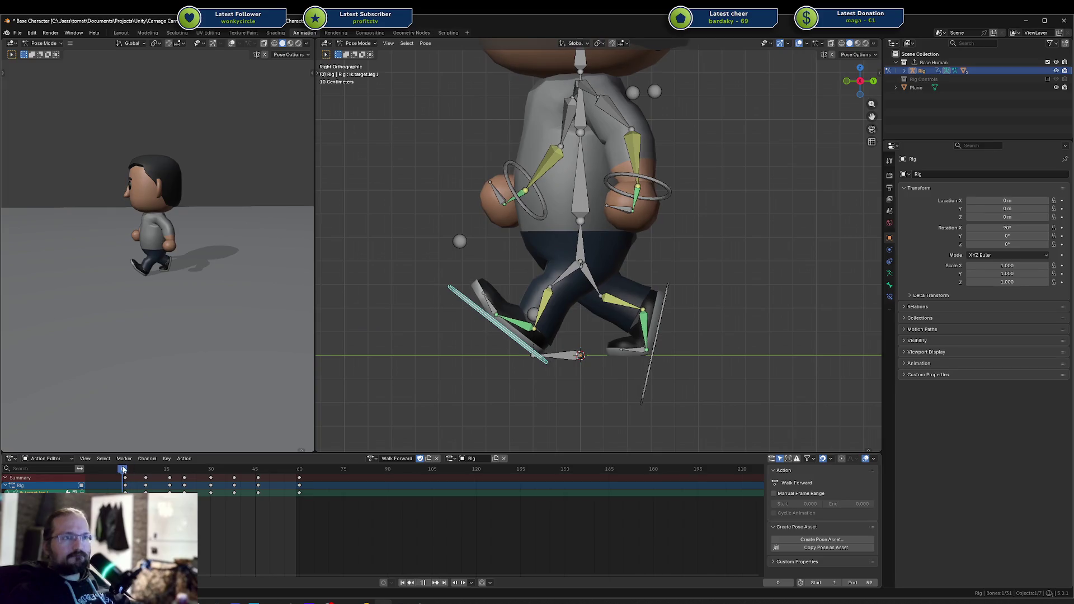
{"action": "left_click", "coordinate": [658, 340]}
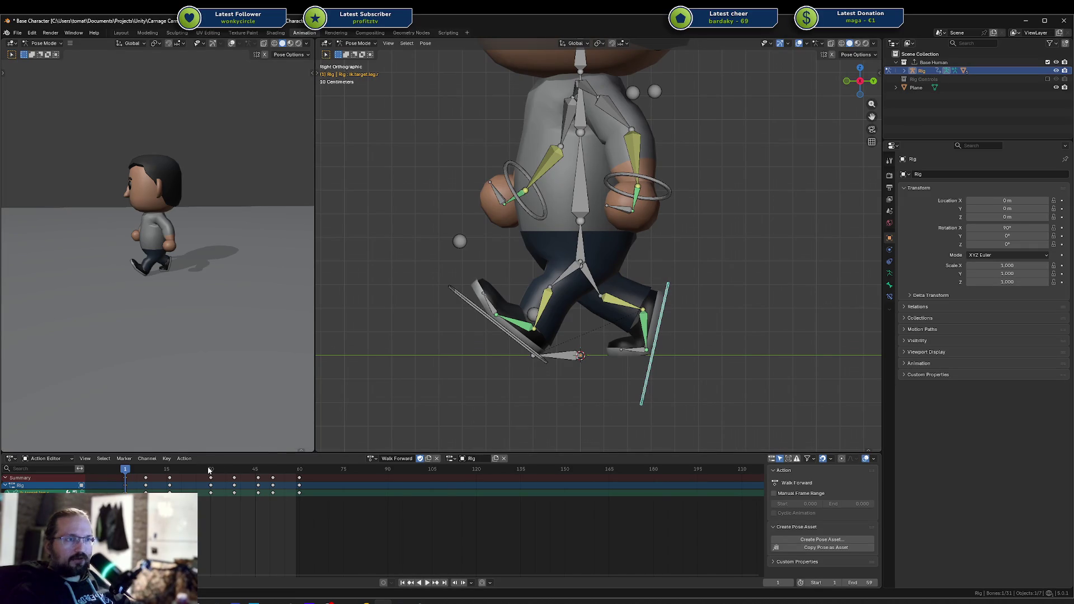
Step: Review the walk, then key All Channels at frame 30
{"action": "left_click", "coordinate": [300, 470]}
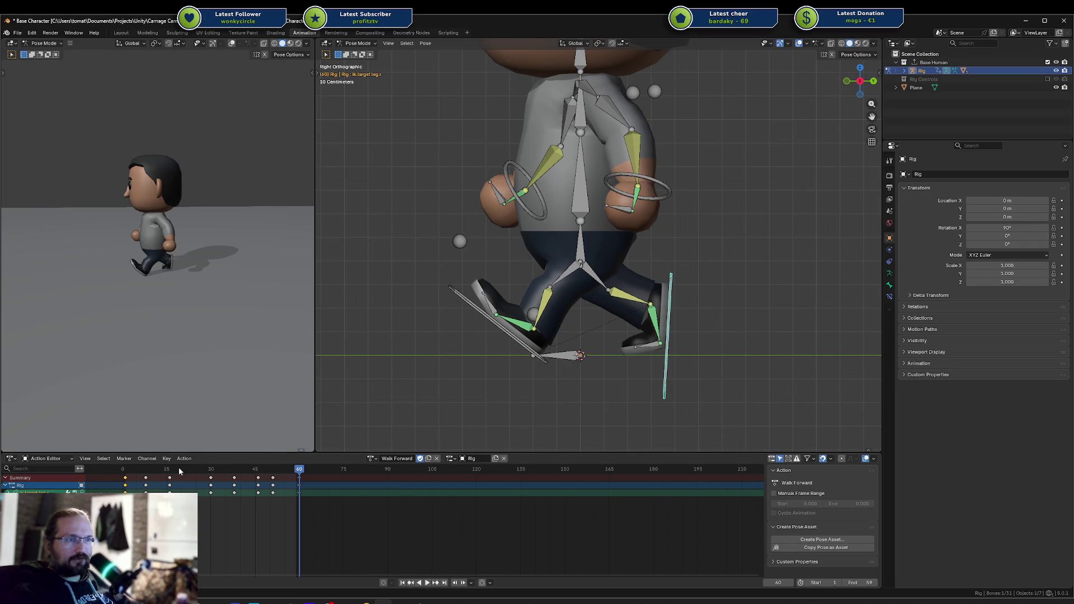
{"action": "left_click", "coordinate": [126, 470]}
{"action": "key", "text": "space"}
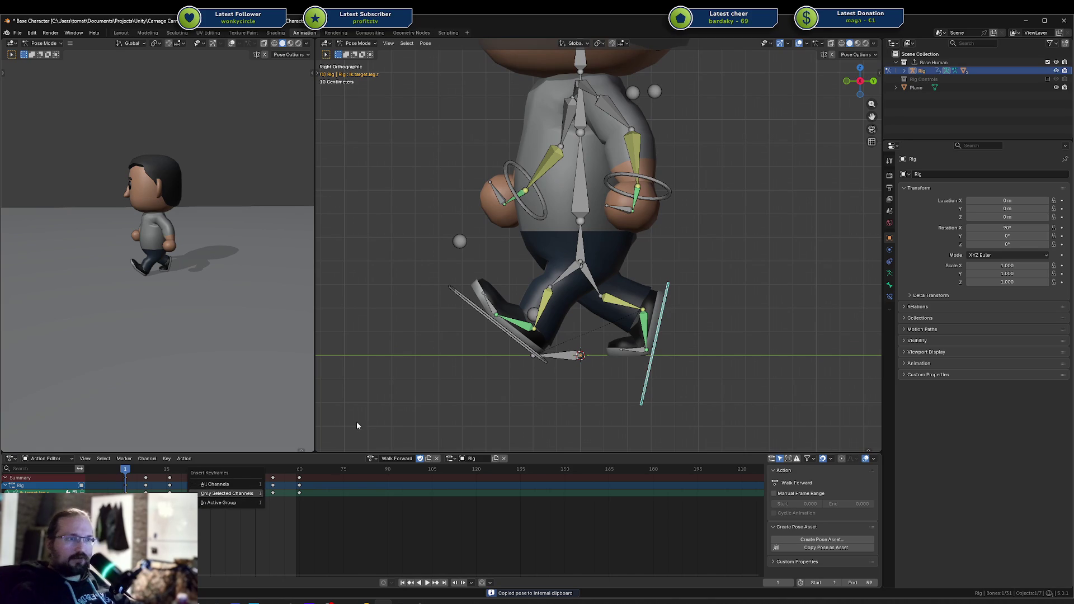
{"action": "left_click_drag", "start_coordinate": [200, 469], "coordinate": [211, 476]}
{"action": "key", "text": "i"}
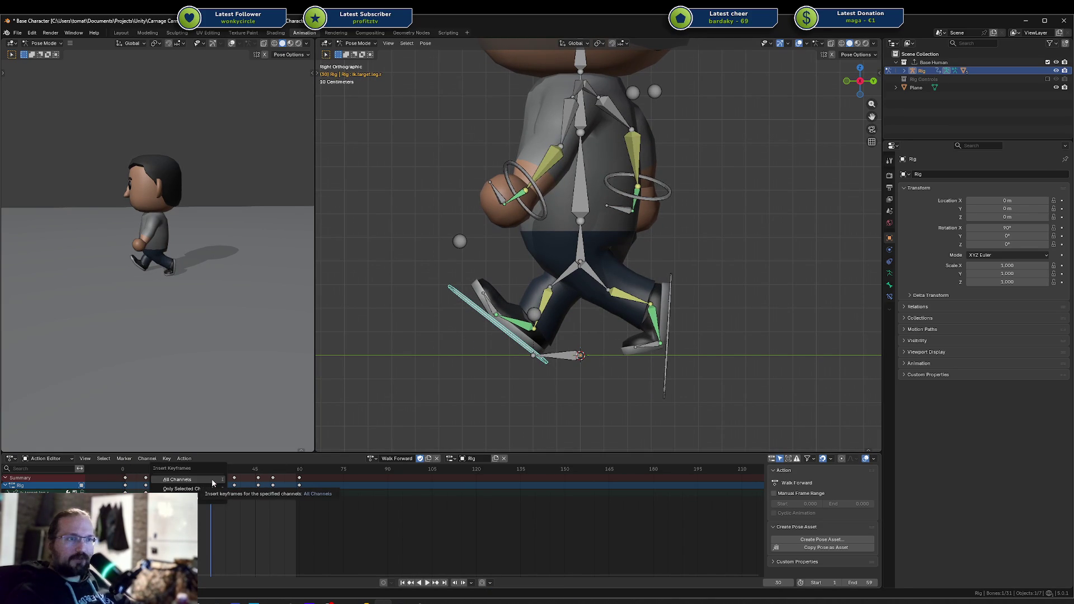
{"action": "left_click", "coordinate": [214, 481]}
Step: Paste the stored leg pose at frames 30 and 60 on the right foot target, then save
{"action": "key", "text": "ctrl+shift+v"}
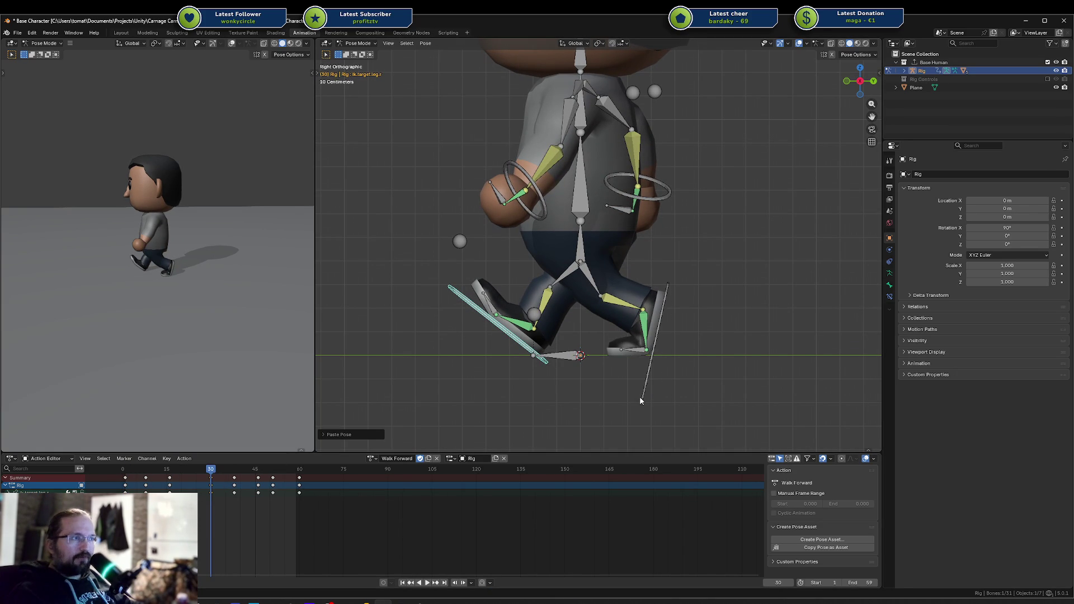
{"action": "left_click", "coordinate": [645, 381]}
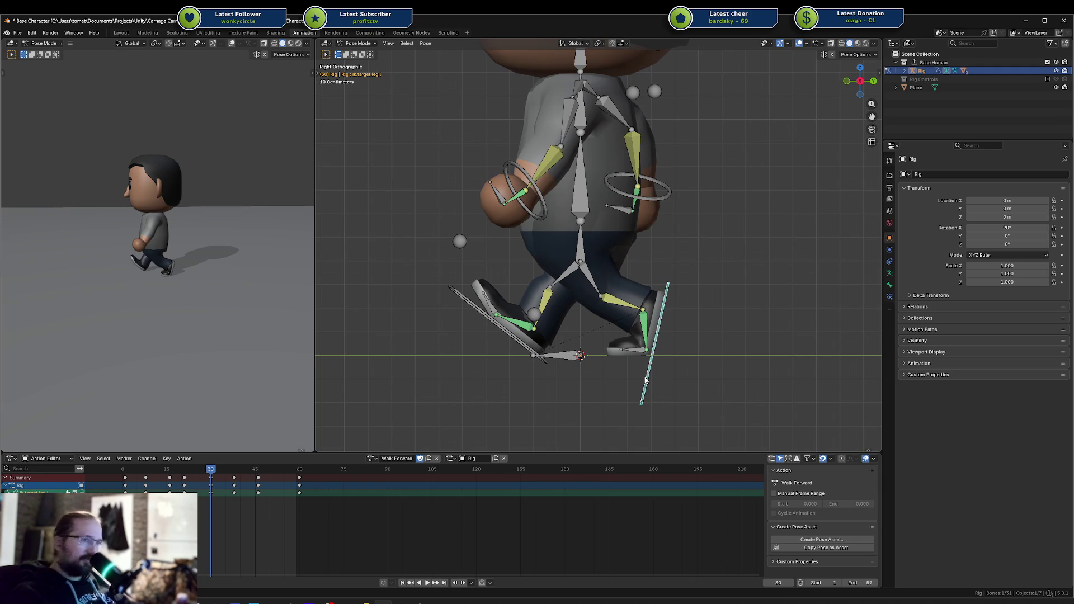
{"action": "left_click", "coordinate": [300, 474]}
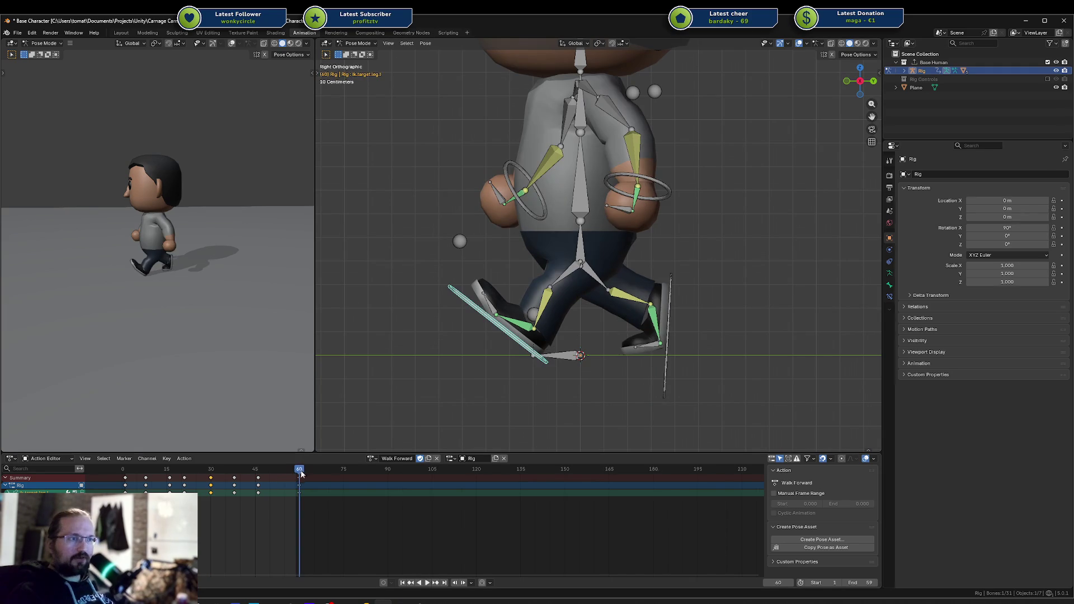
{"action": "key", "text": "ctrl+v"}
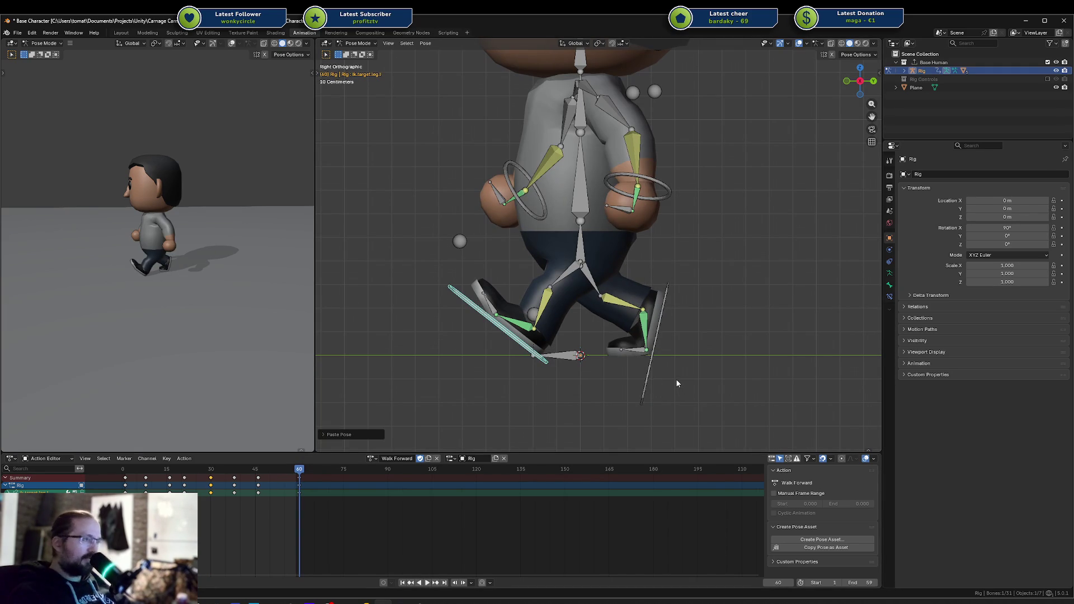
{"action": "left_click", "coordinate": [649, 377]}
{"action": "key", "text": "ctrl+s"}
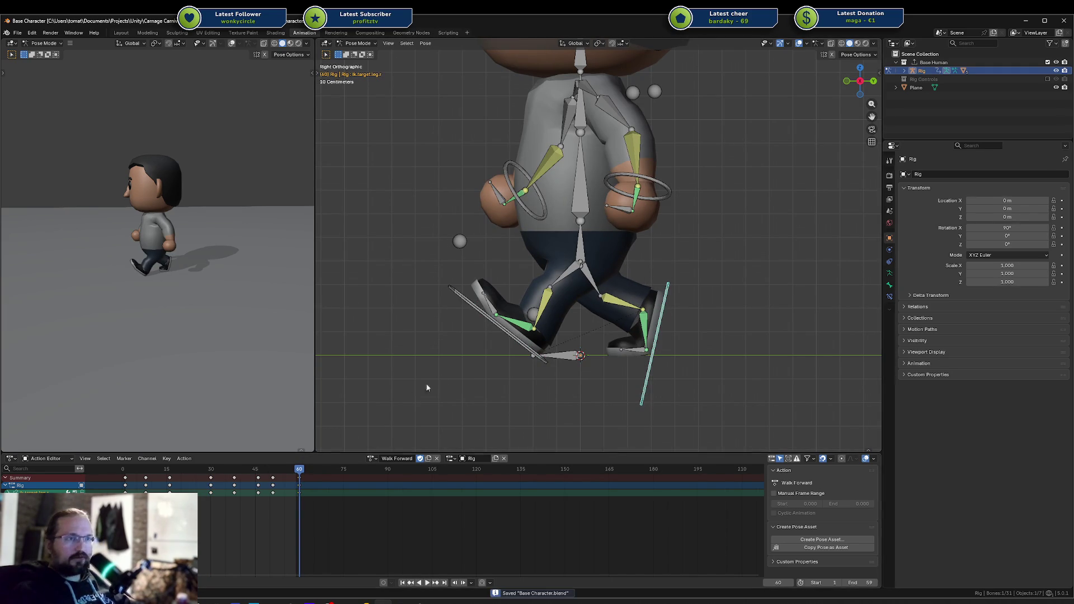
Step: Play the walk, inspect frames 52 to 57, then stop back at frame 1
{"action": "key", "text": "space"}
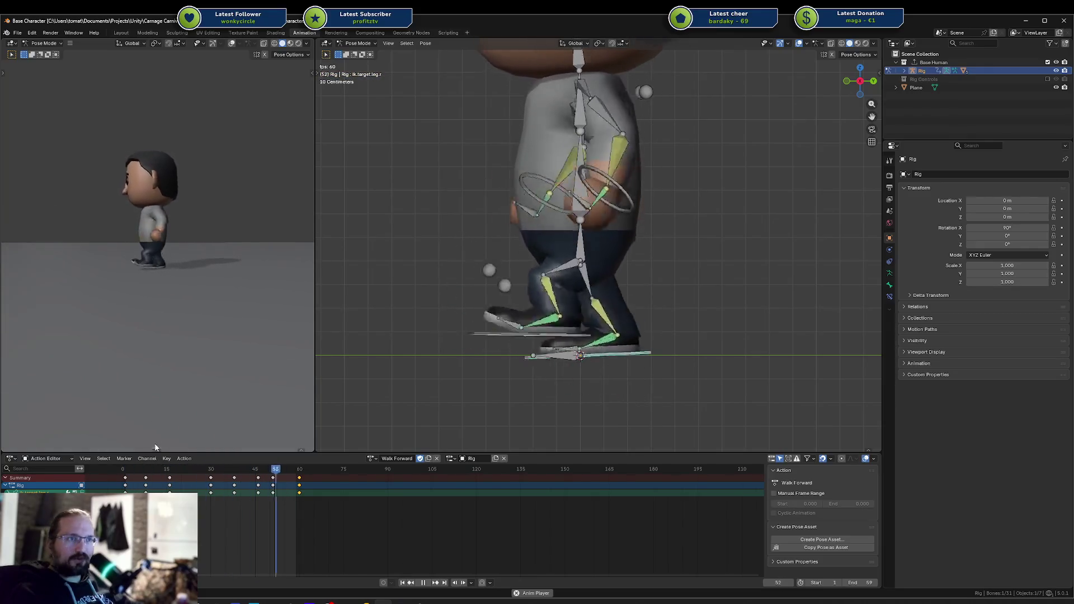
{"action": "left_click", "coordinate": [276, 470]}
{"action": "left_click_drag", "start_coordinate": [277, 470], "coordinate": [304, 470]}
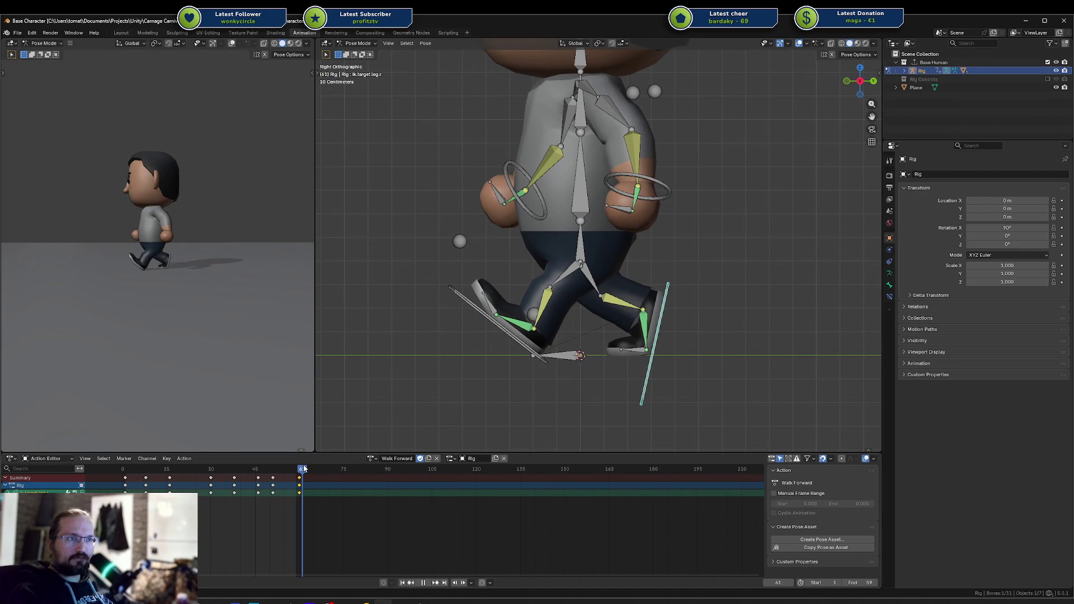
{"action": "left_click", "coordinate": [126, 468]}
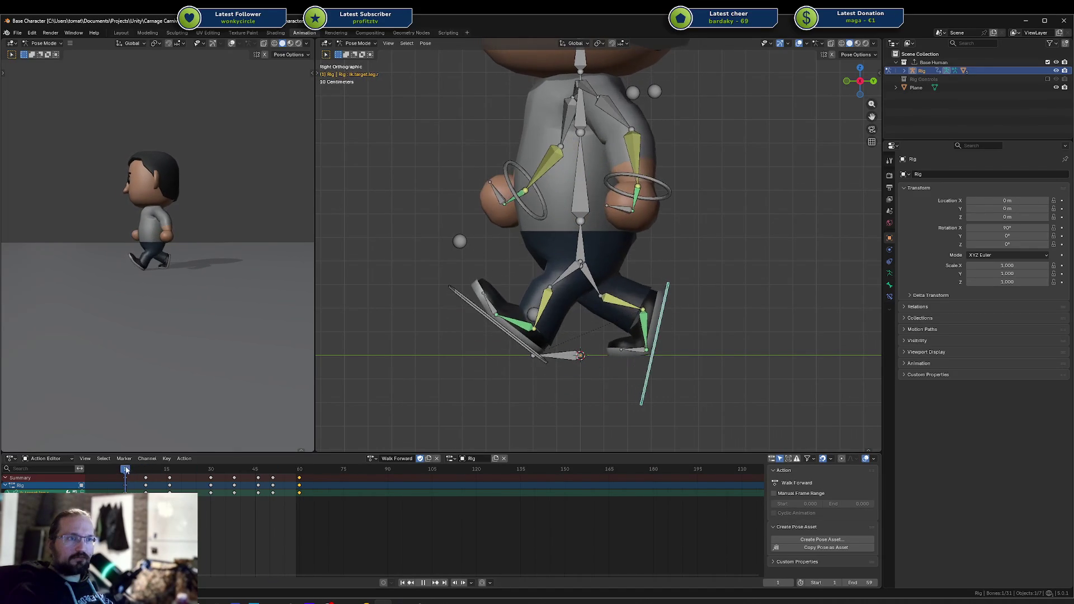
Step: Rotate and move the right foot IK target to reshape the frame 1 step
{"action": "key", "text": "r"}
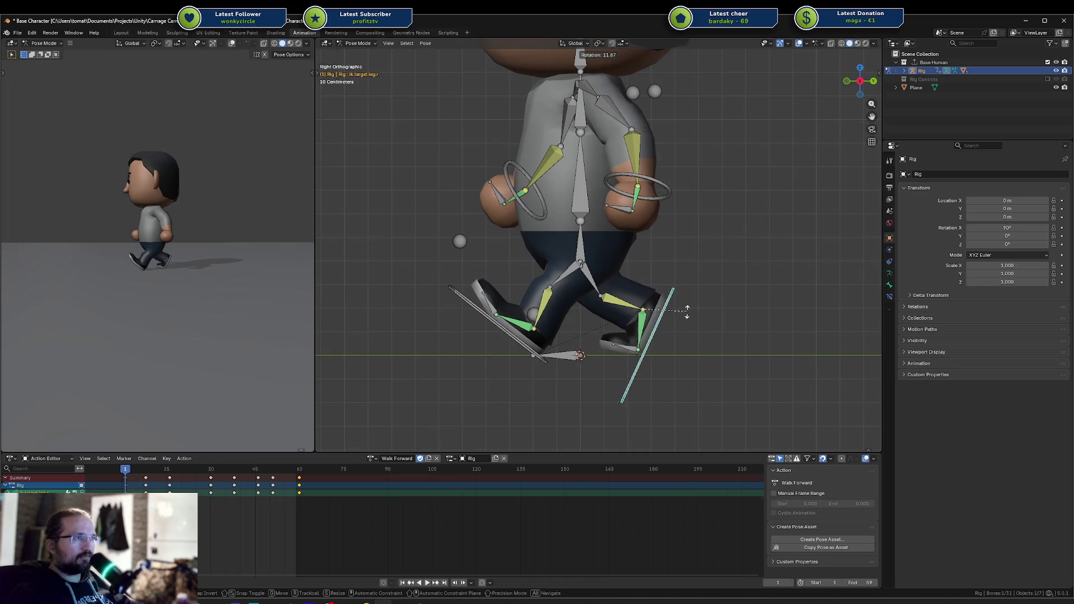
{"action": "left_click", "coordinate": [681, 317]}
{"action": "key", "text": "g"}
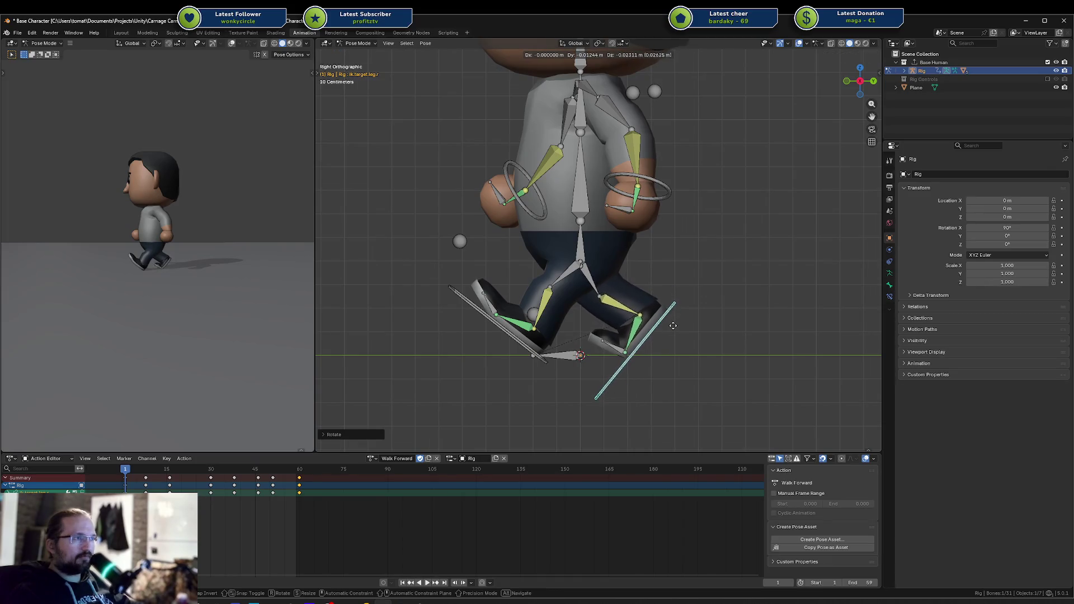
{"action": "left_click", "coordinate": [672, 327]}
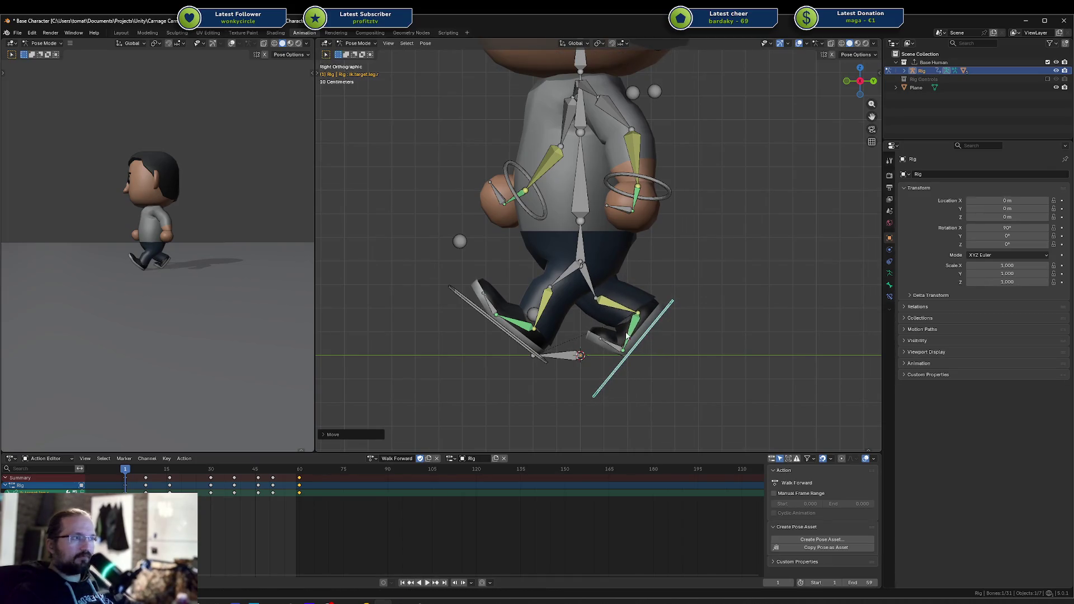
Step: Rotate toes.r twice, then key it and the IK target with Only Selected Channels at frame 1
{"action": "left_click", "coordinate": [617, 348]}
{"action": "key", "text": "r"}
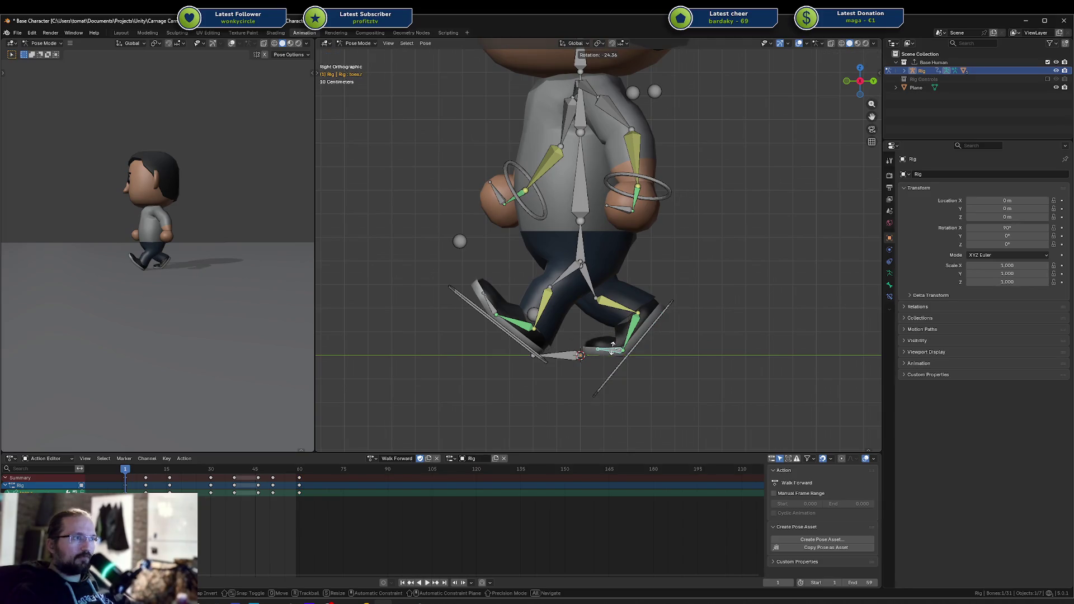
{"action": "left_click", "coordinate": [613, 348]}
{"action": "key", "text": "r"}
{"action": "left_click", "coordinate": [612, 352]}
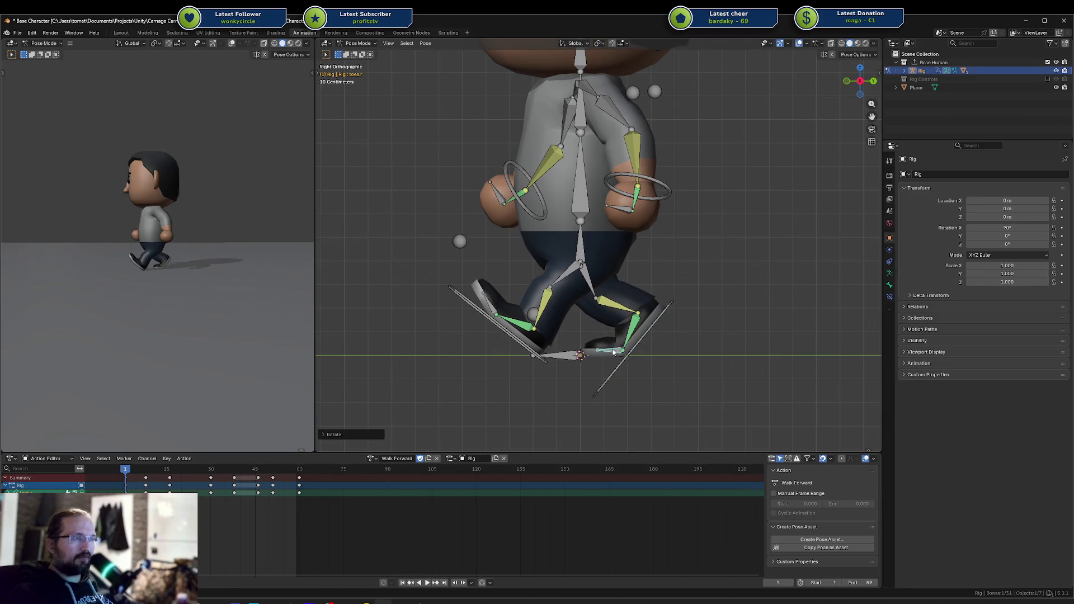
{"action": "left_click", "coordinate": [650, 340], "text": "shift"}
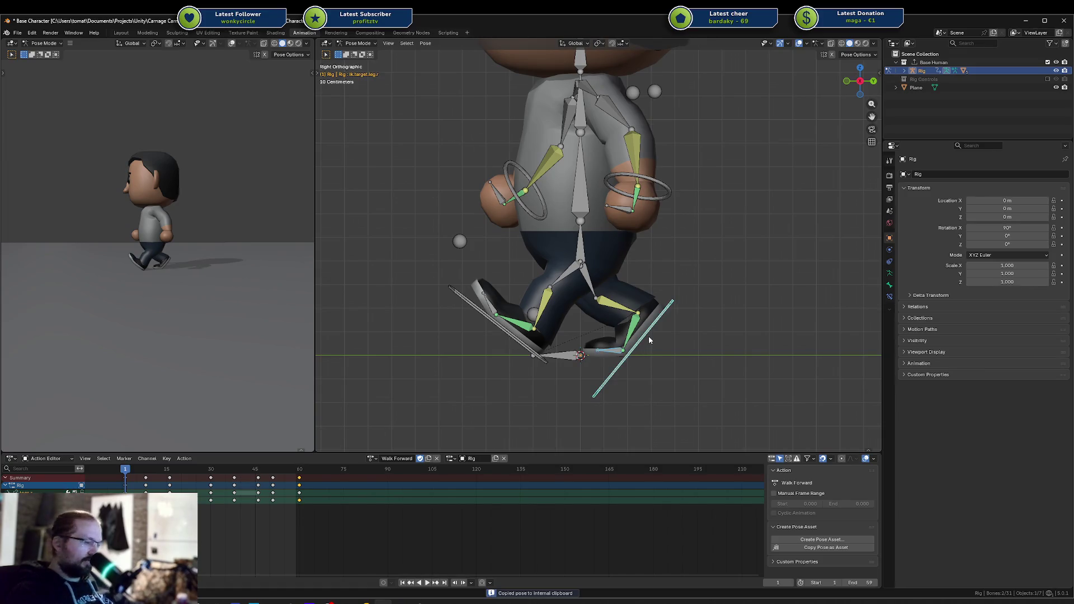
{"action": "key", "text": "i"}
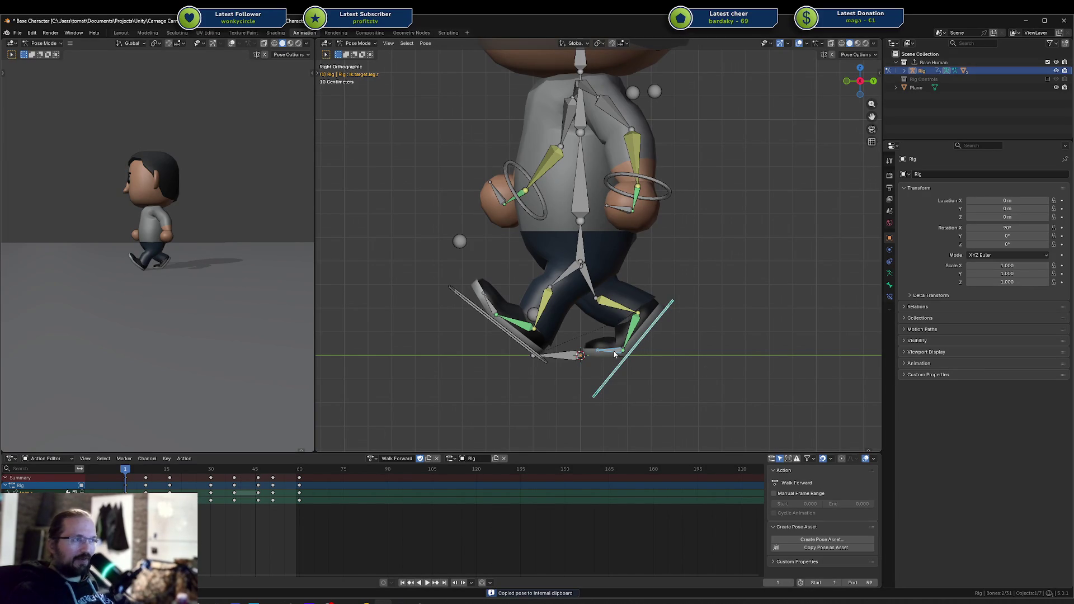
{"action": "left_click", "coordinate": [126, 478]}
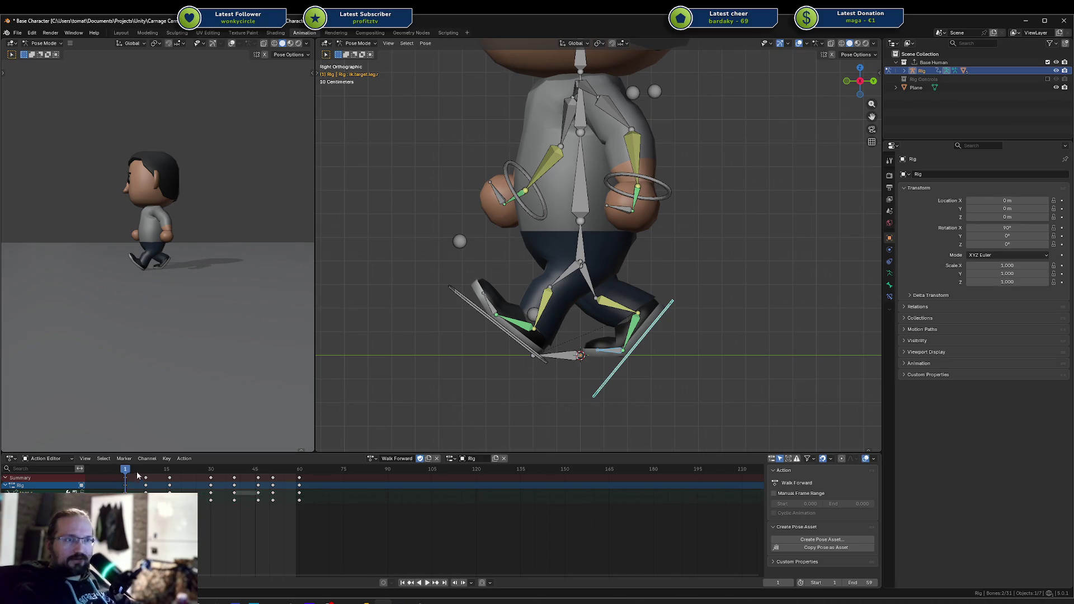
Step: Select all bones, paste the adjusted pose at frames 30 and 60, save, and play the walk
{"action": "left_click_drag", "start_coordinate": [132, 473], "coordinate": [169, 472]}
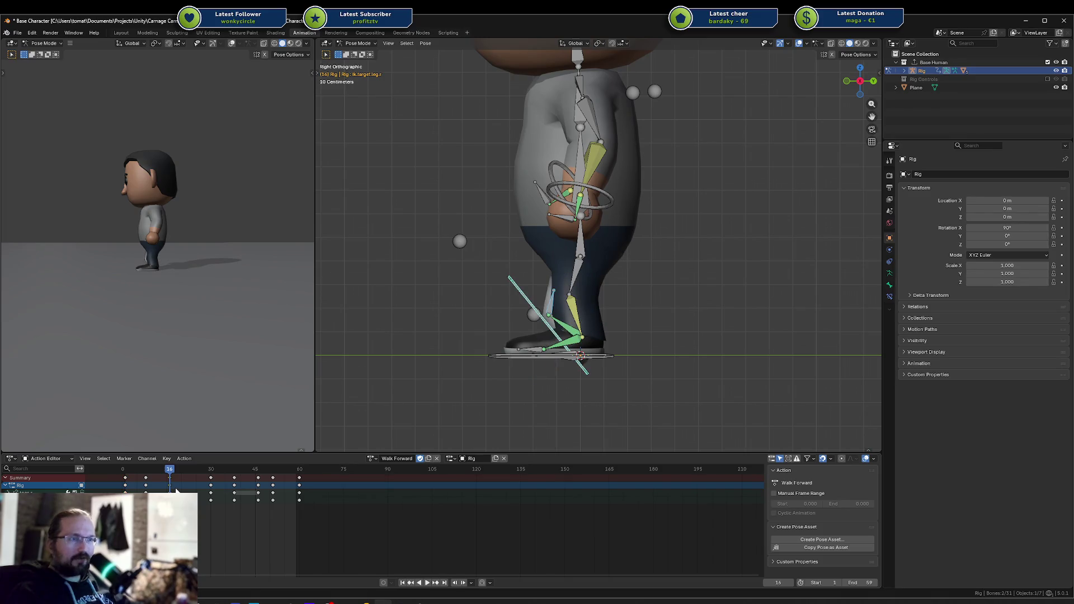
{"action": "key", "text": "space"}
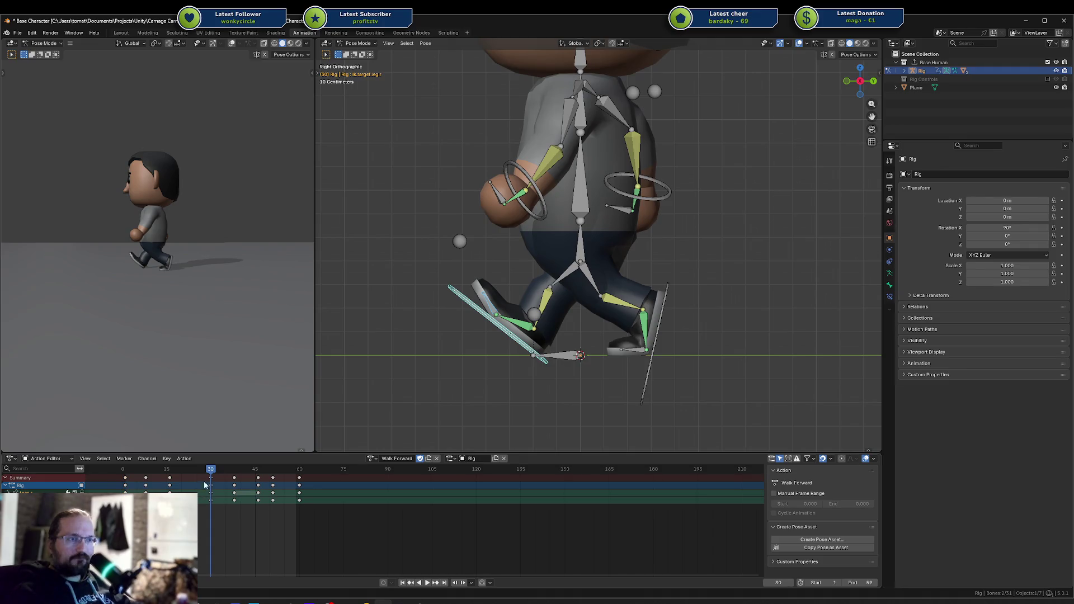
{"action": "key", "text": "a"}
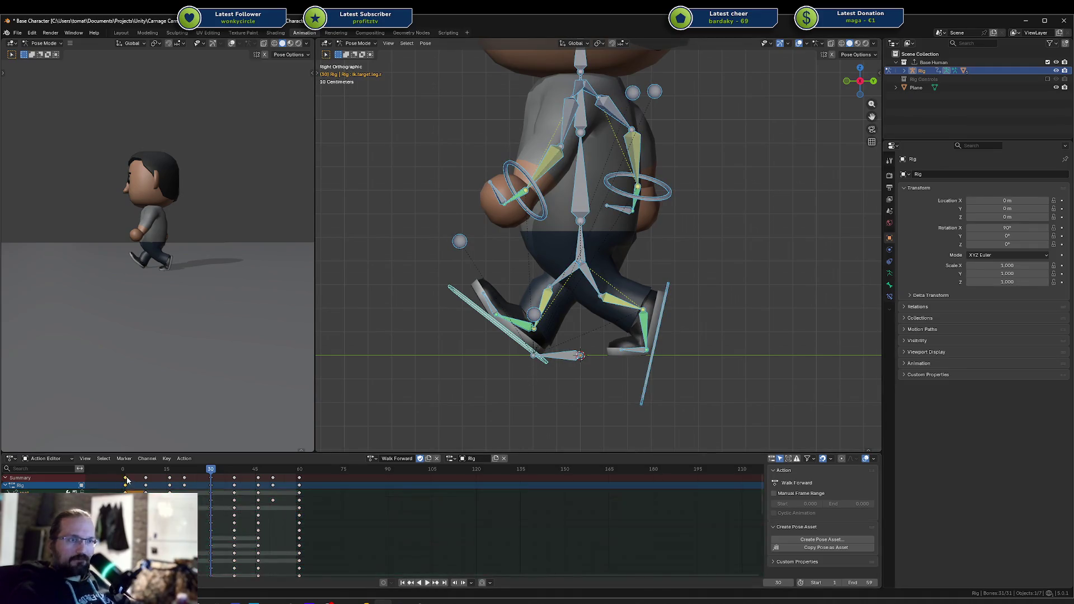
{"action": "left_click", "coordinate": [218, 475]}
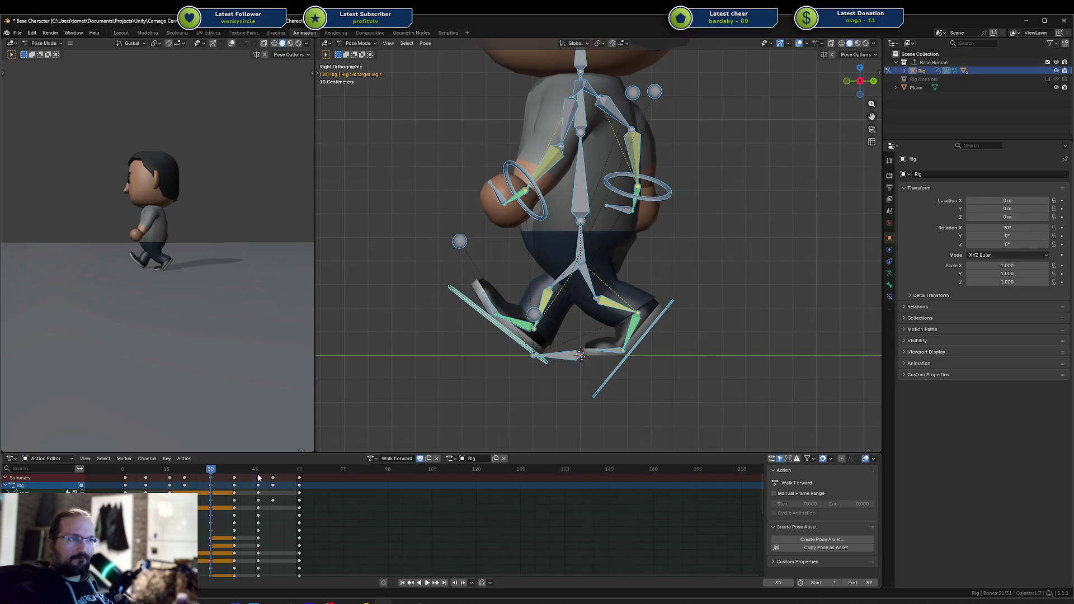
{"action": "left_click", "coordinate": [297, 473]}
{"action": "key", "text": "ctrl+v"}
{"action": "key", "text": "ctrl+s"}
{"action": "key", "text": "space"}
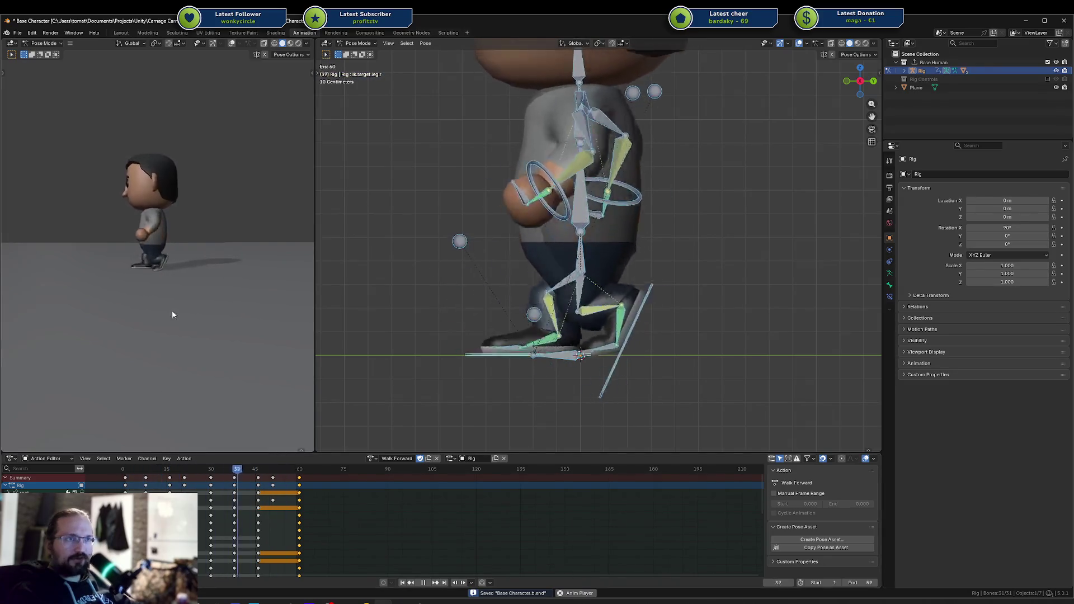
Step: Orbit the preview behind and above the walking character, save, and stop playback
{"action": "mouse_move", "coordinate": [192, 261]}
{"action": "left_mouse_down"}
{"action": "mouse_move", "coordinate": [90, 270]}
{"action": "mouse_move", "coordinate": [130, 256]}
{"action": "mouse_move", "coordinate": [206, 259]}
{"action": "mouse_move", "coordinate": [205, 281]}
{"action": "mouse_move", "coordinate": [180, 276]}
{"action": "left_mouse_up"}
{"action": "scroll", "coordinate": [206, 264], "scroll_direction": "up", "scroll_amount": 3}
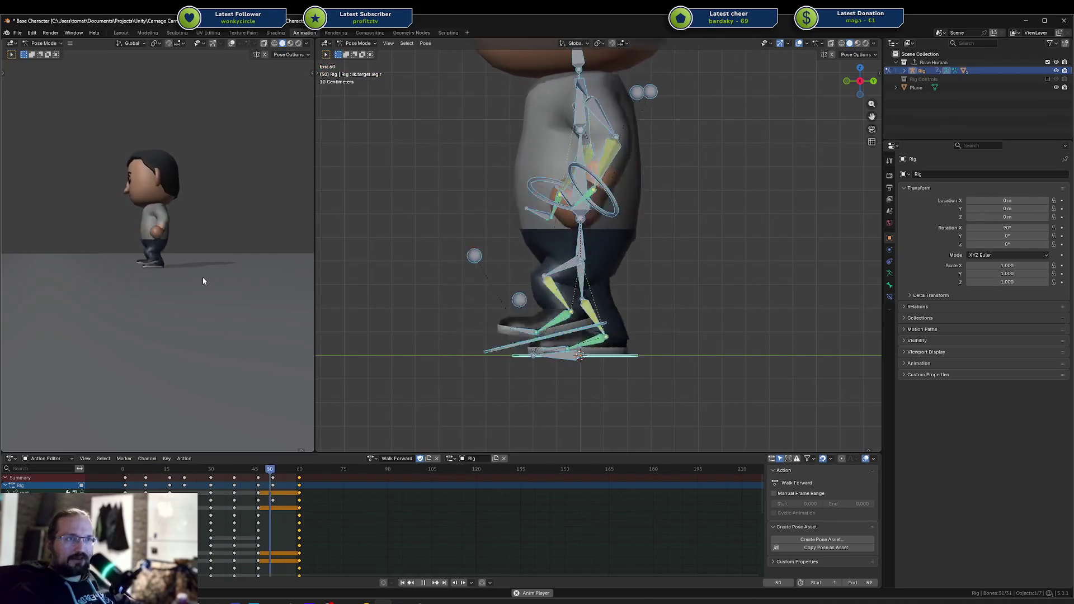
{"action": "left_click_drag", "start_coordinate": [202, 277], "coordinate": [193, 293]}
{"action": "key", "text": "ctrl+s"}
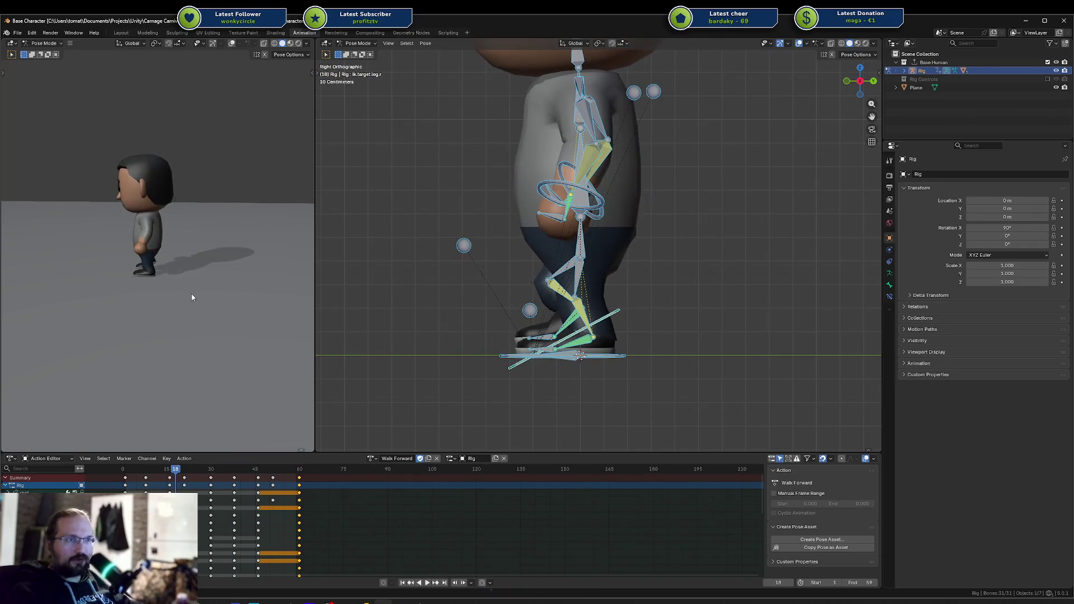
{"action": "key", "text": "Escape"}
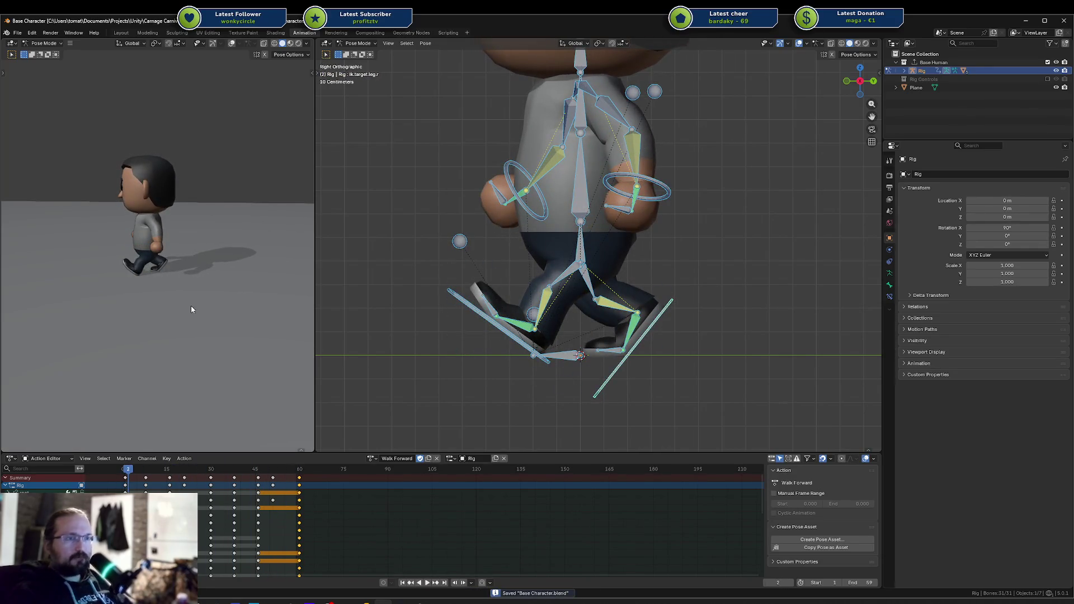
Step: Orbit the left preview to a close front view of the walking character, save, and stop
{"action": "key", "text": "KP_7"}
{"action": "mouse_move", "coordinate": [164, 311]}
{"action": "left_mouse_down"}
{"action": "mouse_move", "coordinate": [125, 239]}
{"action": "mouse_move", "coordinate": [305, 211]}
{"action": "mouse_move", "coordinate": [136, 156]}
{"action": "mouse_move", "coordinate": [261, 203]}
{"action": "mouse_move", "coordinate": [106, 240]}
{"action": "mouse_move", "coordinate": [197, 253]}
{"action": "mouse_move", "coordinate": [192, 261]}
{"action": "mouse_move", "coordinate": [220, 237]}
{"action": "mouse_move", "coordinate": [216, 250]}
{"action": "mouse_move", "coordinate": [182, 230]}
{"action": "mouse_move", "coordinate": [208, 263]}
{"action": "mouse_move", "coordinate": [228, 264]}
{"action": "left_mouse_up"}
{"action": "scroll", "coordinate": [106, 239], "scroll_direction": "down", "scroll_amount": 2}
{"action": "key", "text": "space"}
{"action": "scroll", "coordinate": [196, 251], "scroll_direction": "up", "scroll_amount": 3}
{"action": "key", "text": "ctrl+s"}
{"action": "key", "text": "space"}
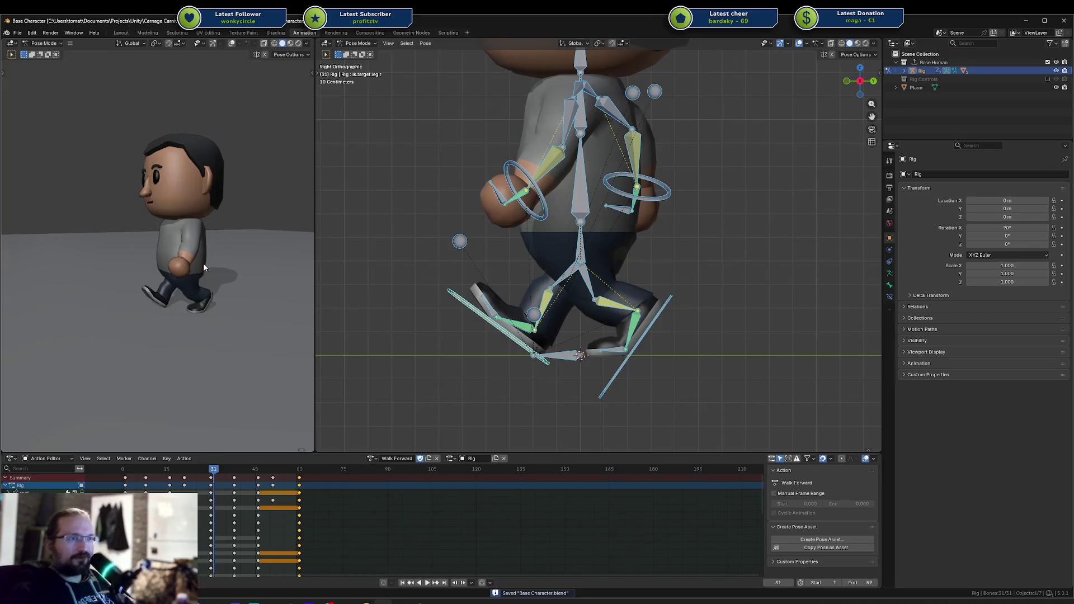
Step: Rewind to frame 1, select all Walk Forward keyframes, and save
{"action": "key", "text": "shift+Left"}
{"action": "key", "text": "a"}
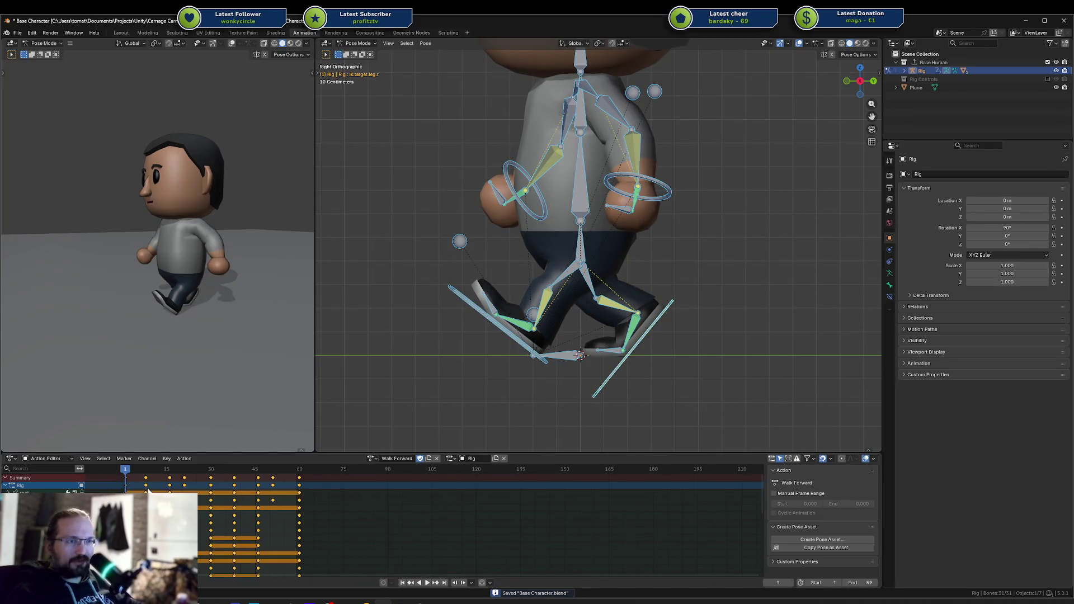
{"action": "scroll", "coordinate": [244, 520], "scroll_direction": "down", "scroll_amount": 1}
{"action": "key", "text": "ctrl+s"}
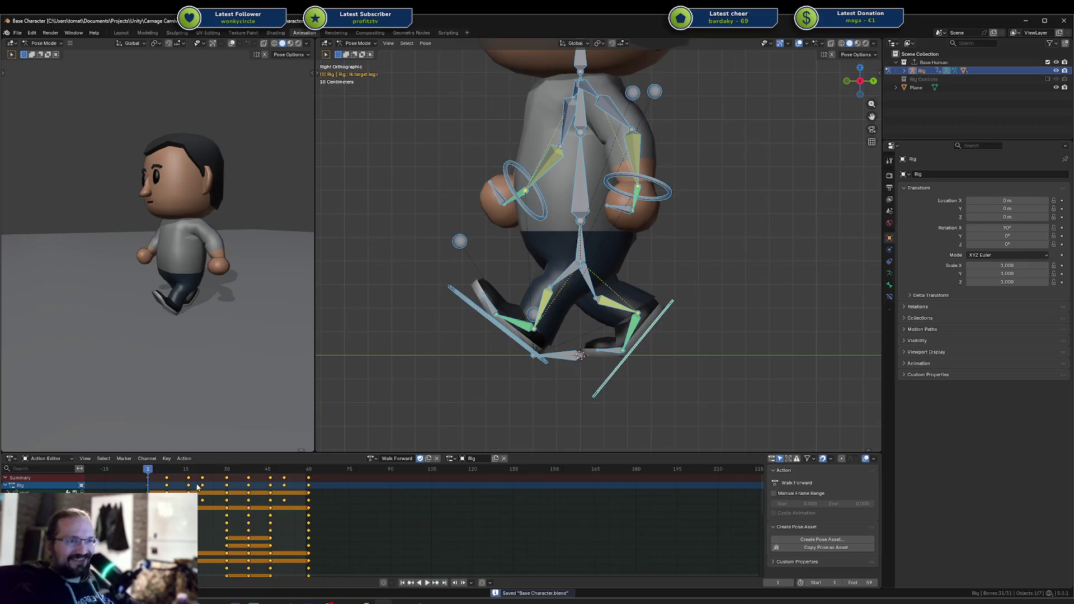
Step: Run Key > Clean Keyframes on Walk Forward and play the walk cycle
{"action": "left_click", "coordinate": [168, 459]}
{"action": "mouse_move", "coordinate": [148, 460]}
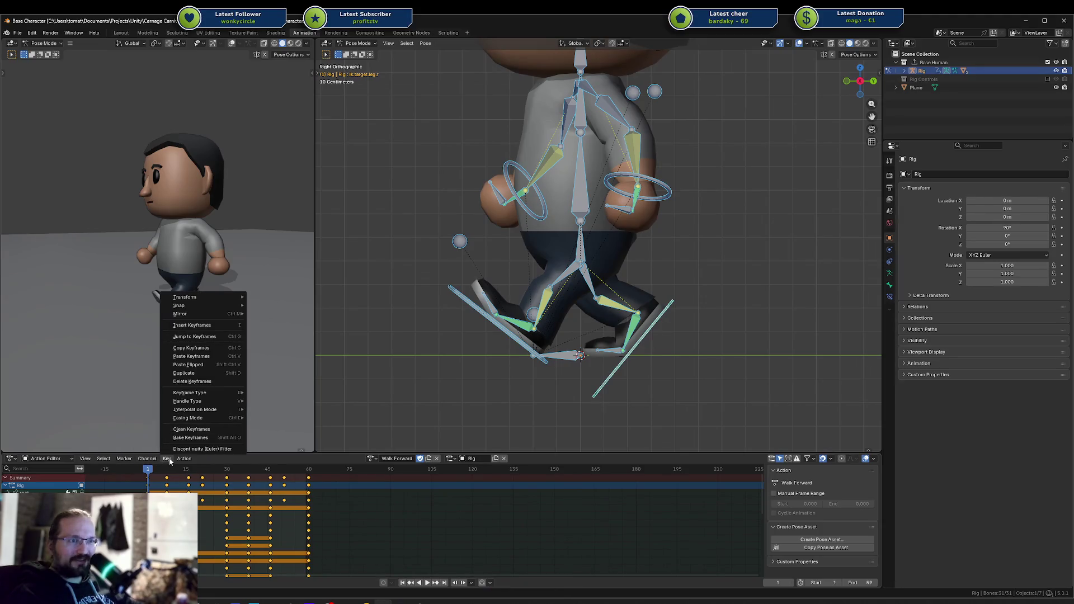
{"action": "left_click", "coordinate": [211, 430]}
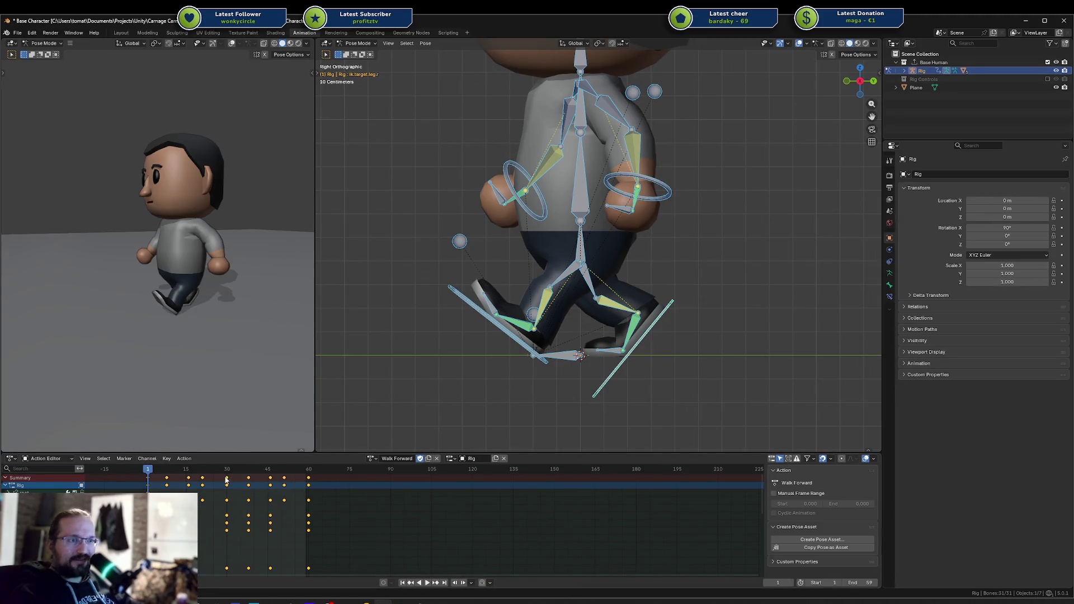
{"action": "key", "text": "space"}
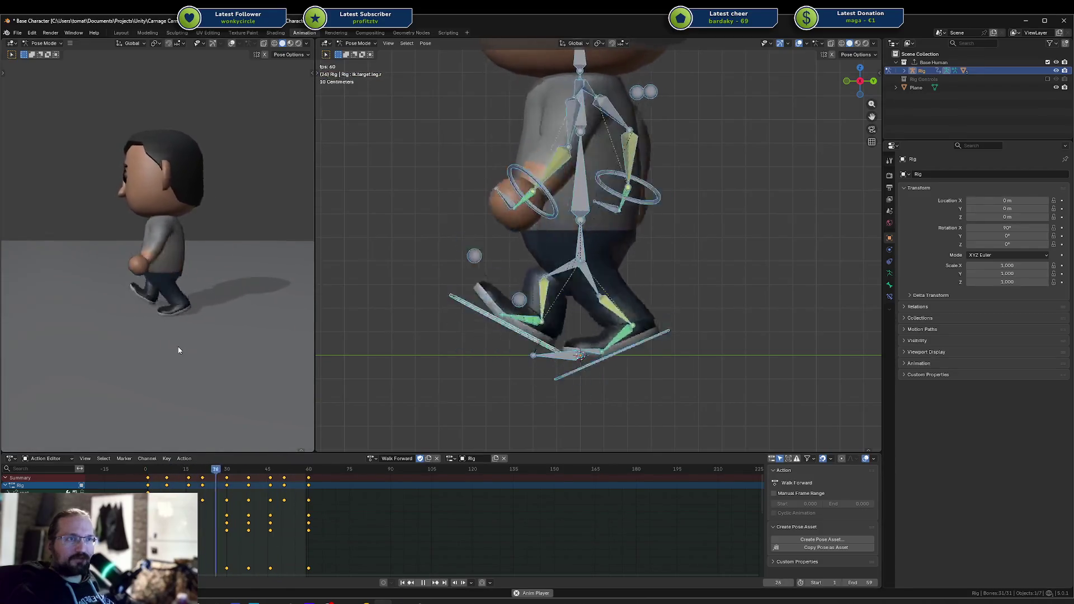
Step: Review the looping walk from the front and from above, then save Base Character.blend
{"action": "mouse_move", "coordinate": [177, 350]}
{"action": "left_mouse_down"}
{"action": "mouse_move", "coordinate": [228, 328]}
{"action": "mouse_move", "coordinate": [240, 332]}
{"action": "mouse_move", "coordinate": [236, 350]}
{"action": "mouse_move", "coordinate": [253, 344]}
{"action": "left_mouse_up"}
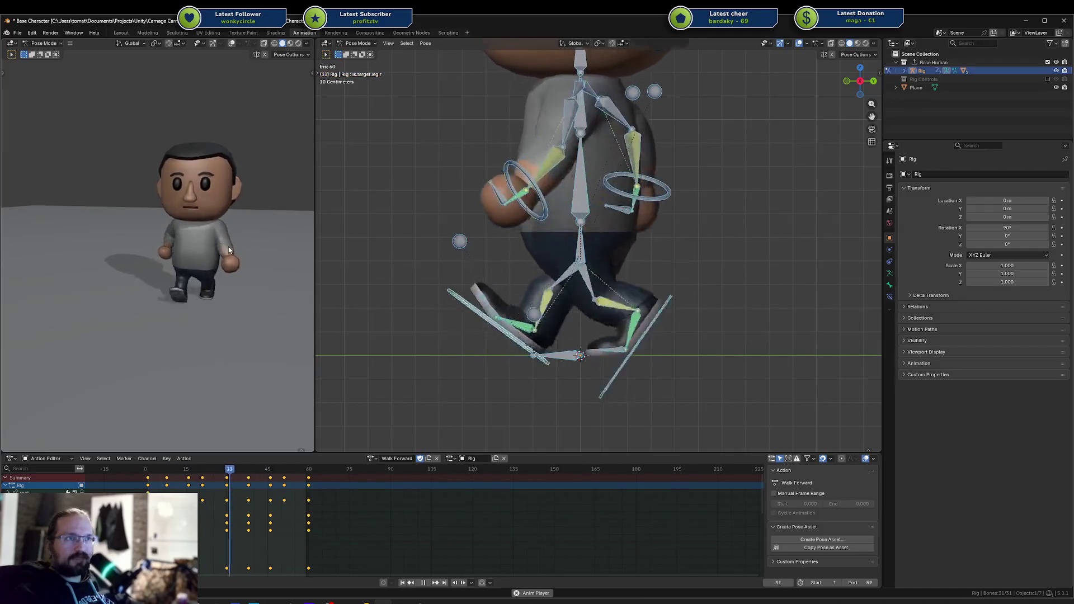
{"action": "mouse_move", "coordinate": [241, 253]}
{"action": "left_mouse_down"}
{"action": "mouse_move", "coordinate": [192, 294]}
{"action": "mouse_move", "coordinate": [117, 297]}
{"action": "mouse_move", "coordinate": [132, 285]}
{"action": "mouse_move", "coordinate": [110, 285]}
{"action": "mouse_move", "coordinate": [211, 283]}
{"action": "mouse_move", "coordinate": [251, 270]}
{"action": "left_mouse_up"}
{"action": "scroll", "coordinate": [196, 288], "scroll_direction": "down", "scroll_amount": 5}
{"action": "key", "text": "ctrl+s"}
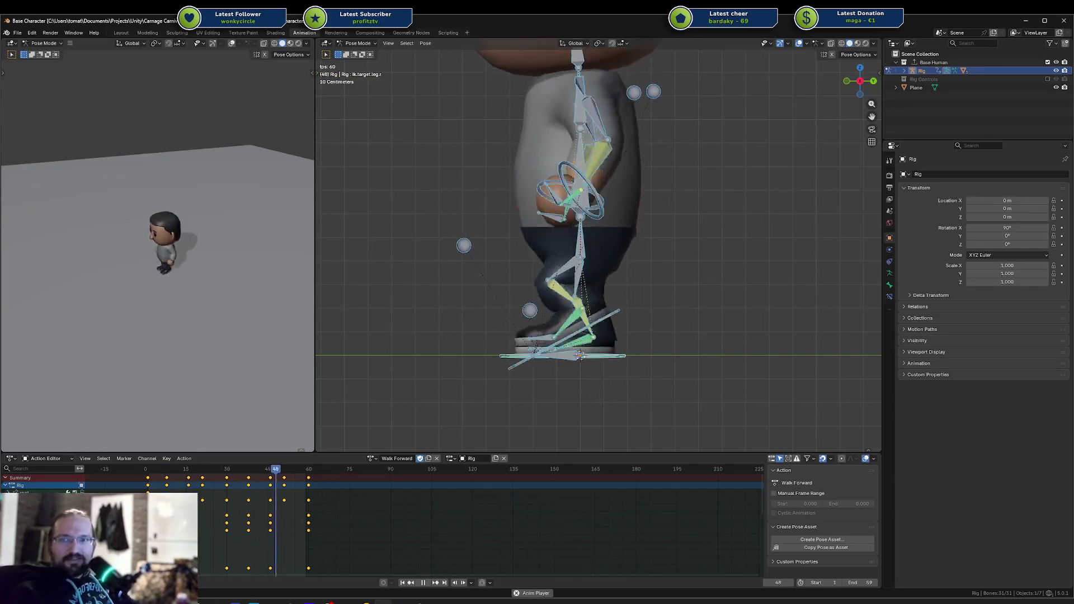
Step: Orbit the left viewport to a side view and deselect all bones
{"action": "scroll", "coordinate": [226, 303], "scroll_direction": "up", "scroll_amount": 6}
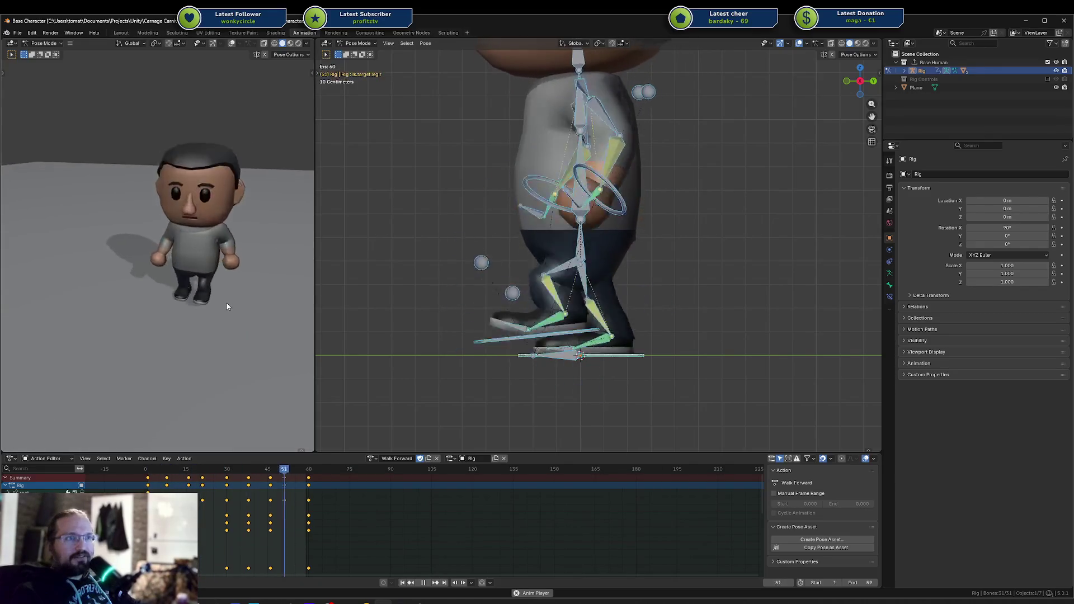
{"action": "scroll", "coordinate": [199, 338], "scroll_direction": "down", "scroll_amount": 4}
{"action": "mouse_move", "coordinate": [172, 310]}
{"action": "left_mouse_down"}
{"action": "mouse_move", "coordinate": [171, 152]}
{"action": "mouse_move", "coordinate": [156, 135]}
{"action": "mouse_move", "coordinate": [138, 138]}
{"action": "mouse_move", "coordinate": [154, 141]}
{"action": "left_mouse_up"}
{"action": "left_click", "coordinate": [171, 153]}
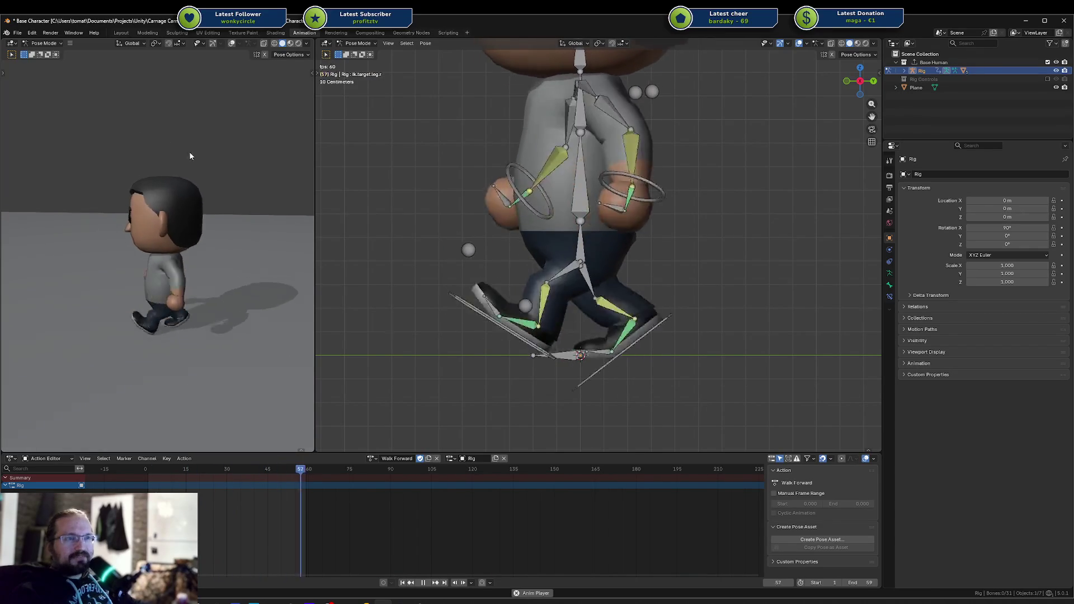
Step: Widen the left viewport, stop the walk playback and save Base Character.blend
{"action": "scroll", "coordinate": [201, 157], "scroll_direction": "up", "scroll_amount": 2}
{"action": "scroll", "coordinate": [218, 185], "scroll_direction": "down", "scroll_amount": 2}
{"action": "left_click_drag", "start_coordinate": [314, 207], "coordinate": [329, 208]}
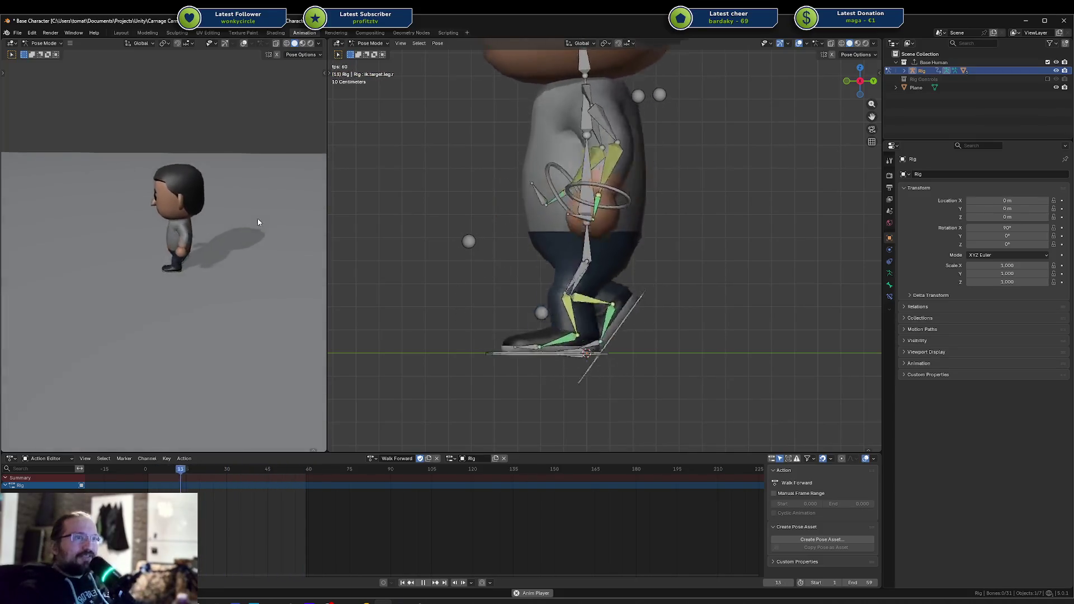
{"action": "key", "text": "ctrl+s"}
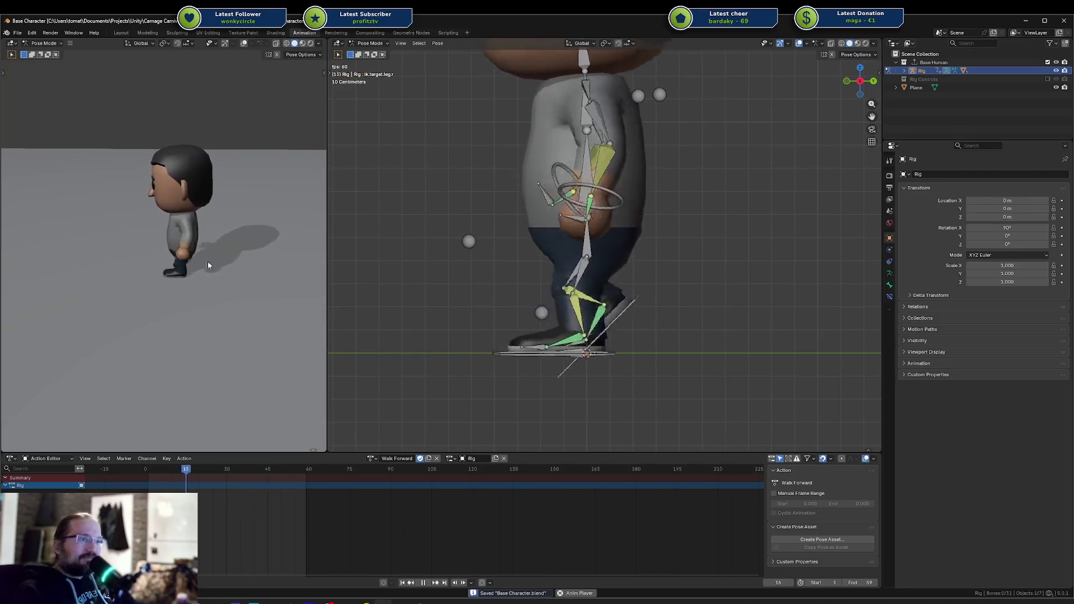
{"action": "key", "text": "Escape"}
Step: Return the rig to frame 1, view it from a higher angle, and bring up Unity
{"action": "key", "text": "shift+Left"}
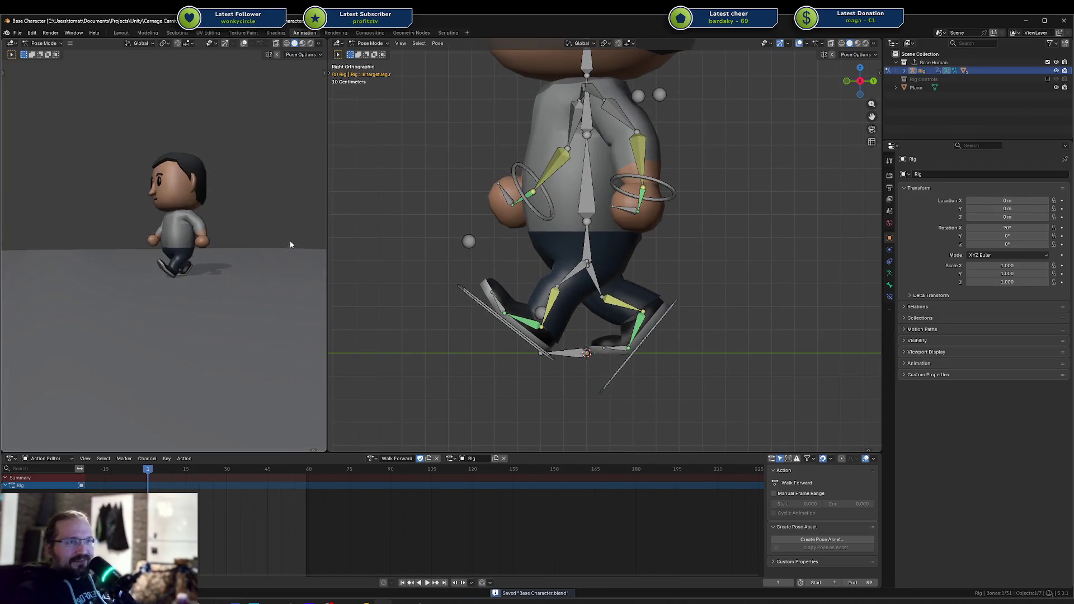
{"action": "mouse_move", "coordinate": [306, 261]}
{"action": "left_mouse_down"}
{"action": "mouse_move", "coordinate": [314, 283]}
{"action": "mouse_move", "coordinate": [292, 287]}
{"action": "left_mouse_up"}
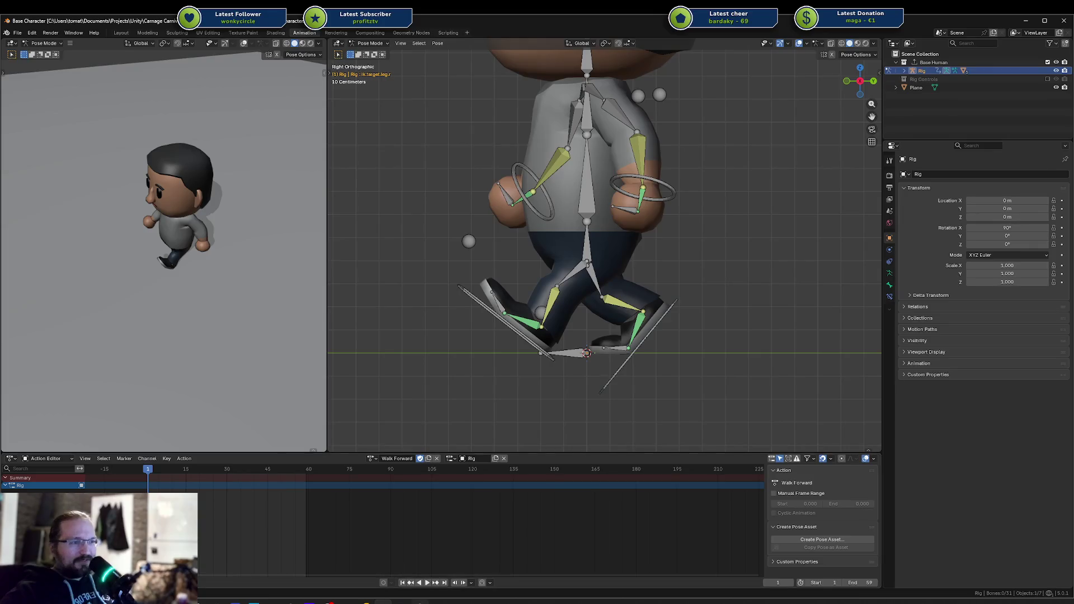
{"action": "left_click", "coordinate": [430, 591]}
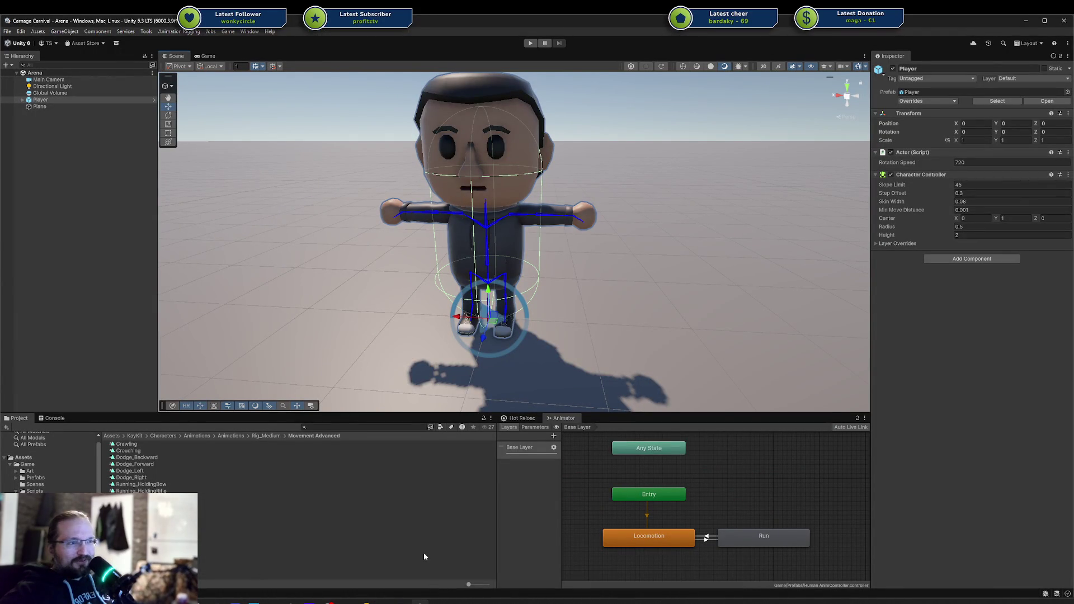
Step: Go back to Blender to save Base Character.blend again, then switch to Rider
{"action": "mouse_move", "coordinate": [420, 602]}
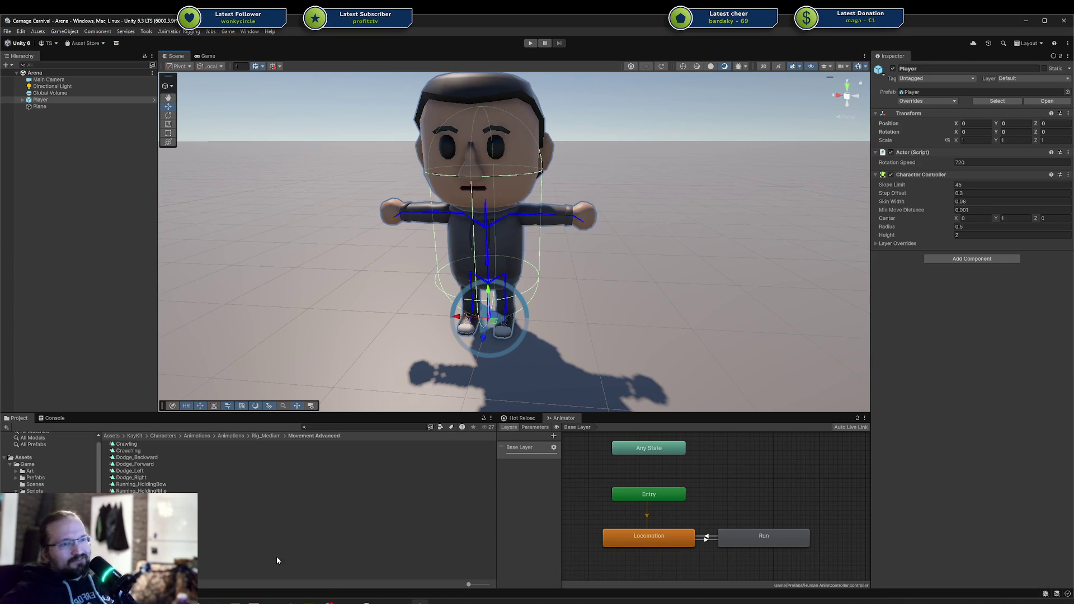
{"action": "left_click", "coordinate": [384, 602]}
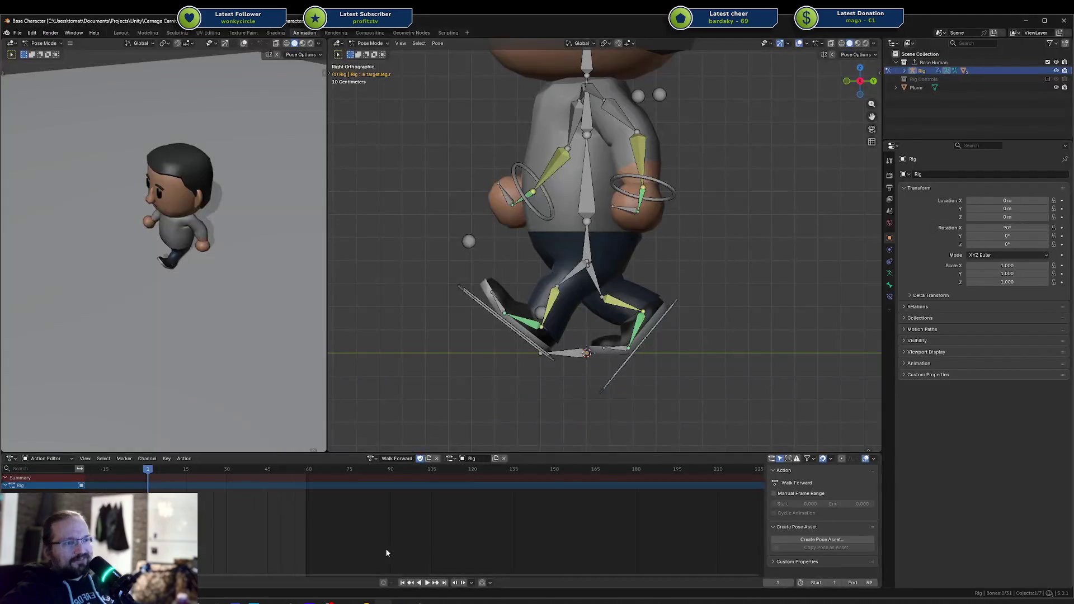
{"action": "key", "text": "ctrl+s"}
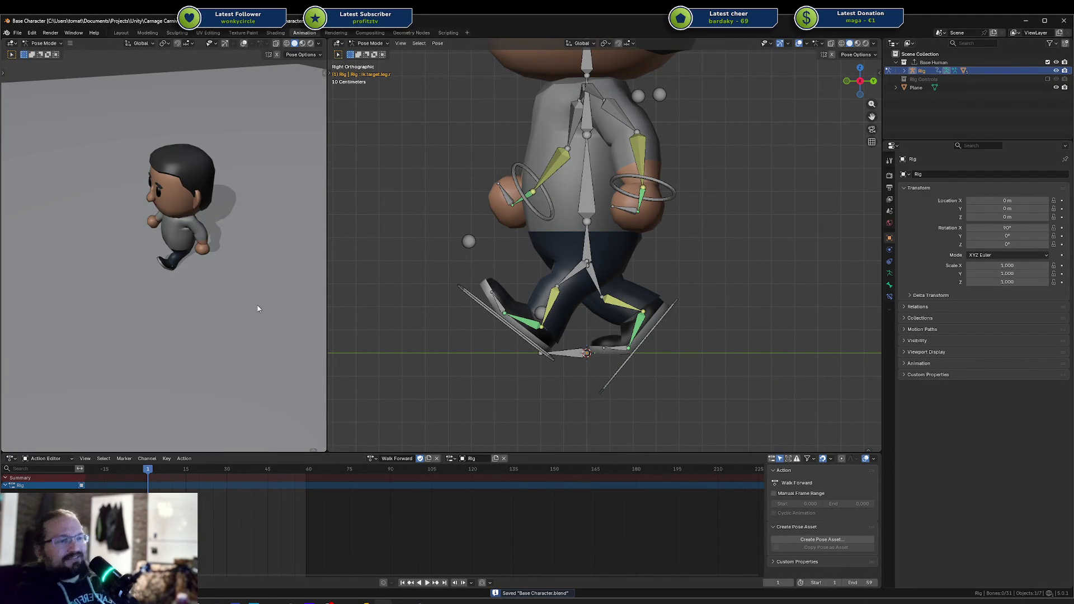
{"action": "left_click", "coordinate": [365, 603]}
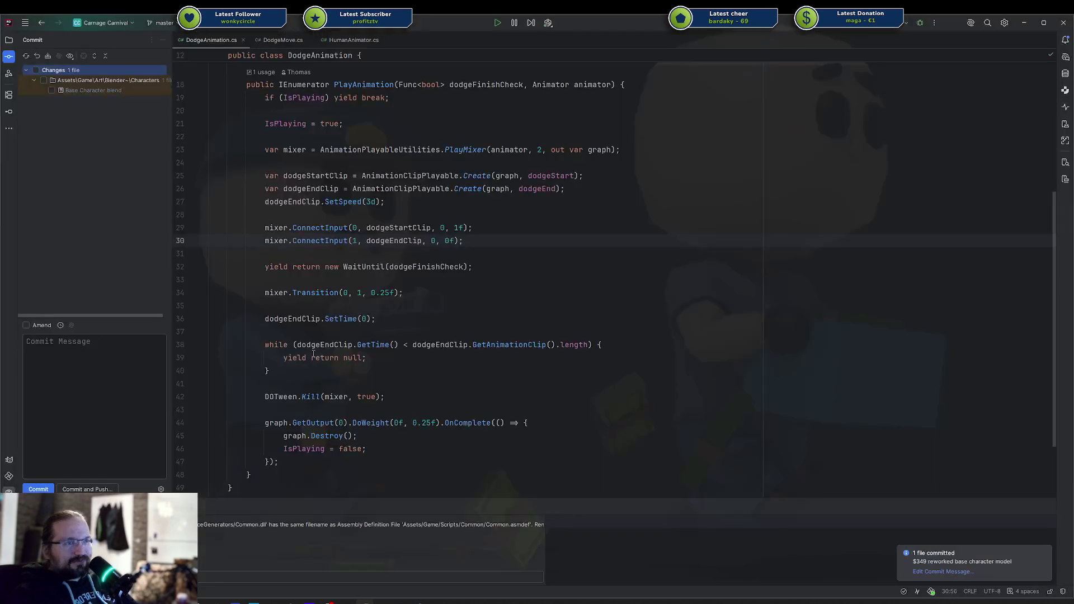
Step: Commit and push Base Character.blend with the 'reworked base character model' message
{"action": "left_click", "coordinate": [36, 70]}
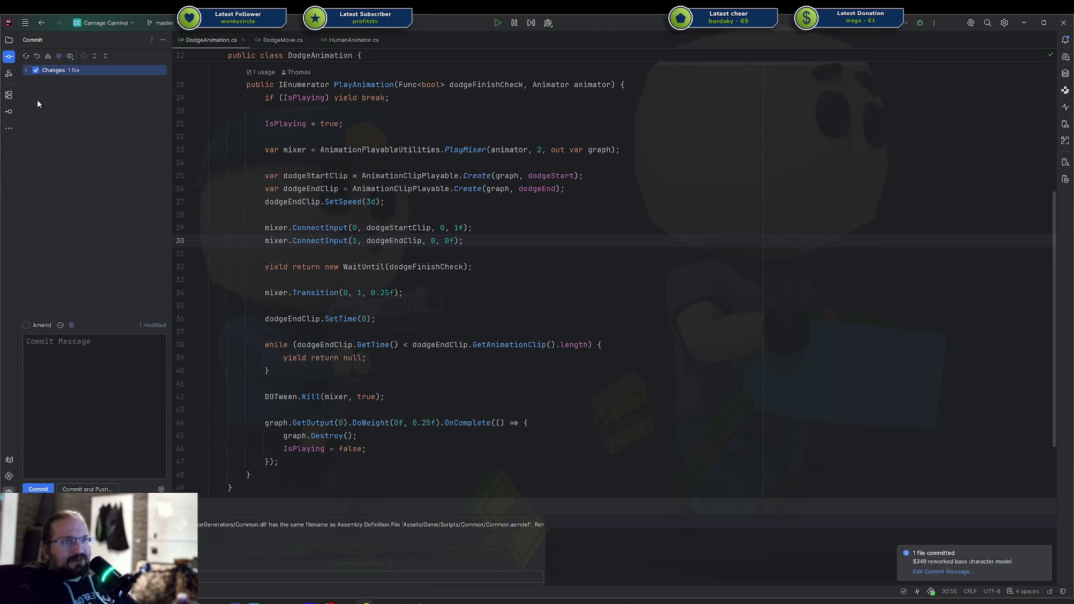
{"action": "left_click", "coordinate": [60, 327]}
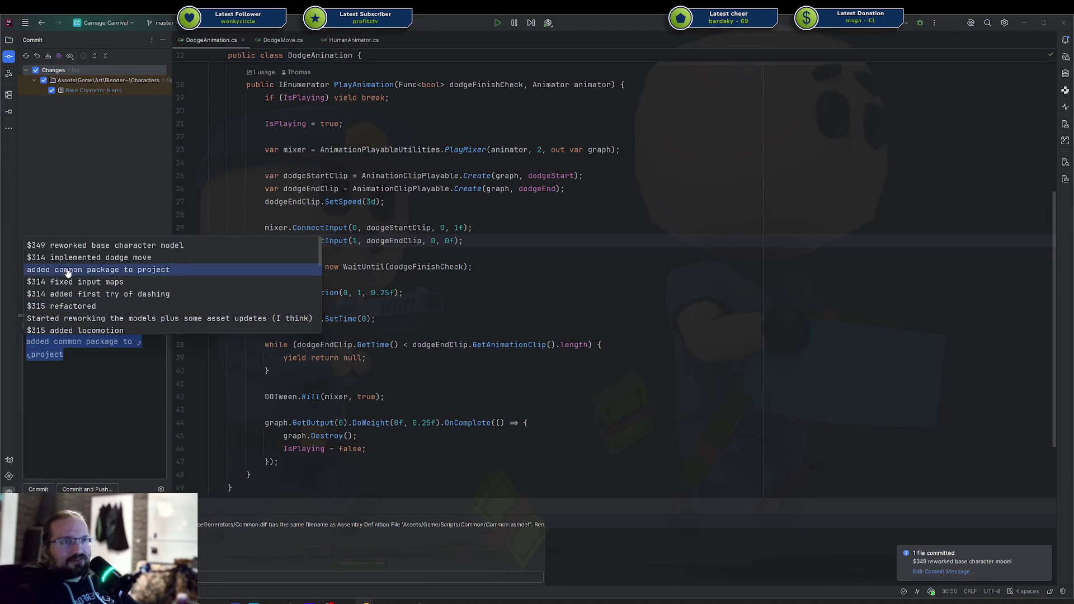
{"action": "key", "text": "Return"}
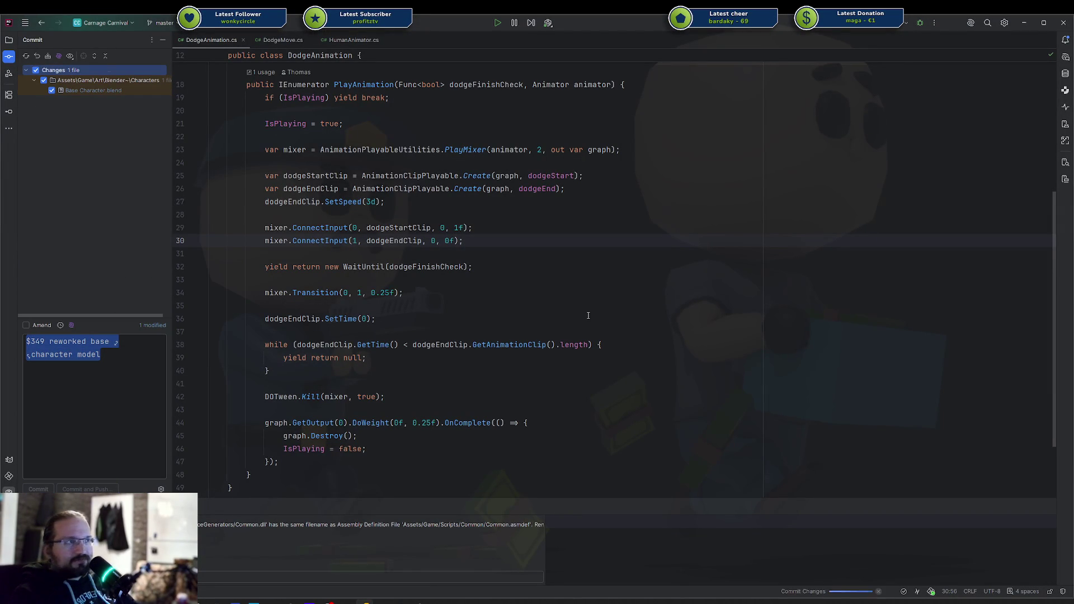
{"action": "left_click", "coordinate": [1044, 421]}
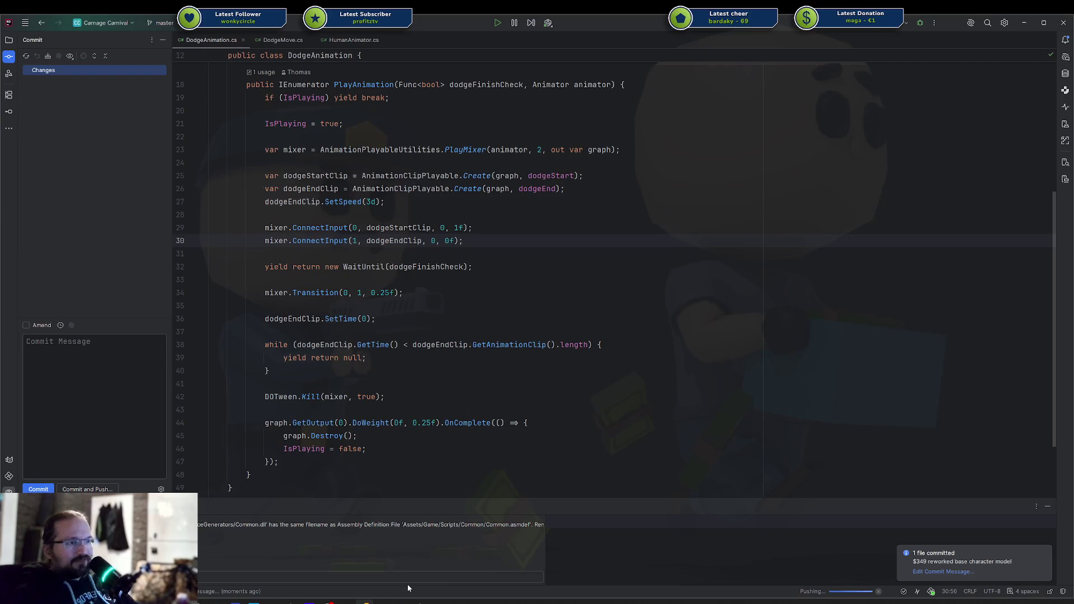
Step: Re-export the Base Human collection from Blender as FBX
{"action": "left_click", "coordinate": [378, 602]}
{"action": "left_click", "coordinate": [933, 63]}
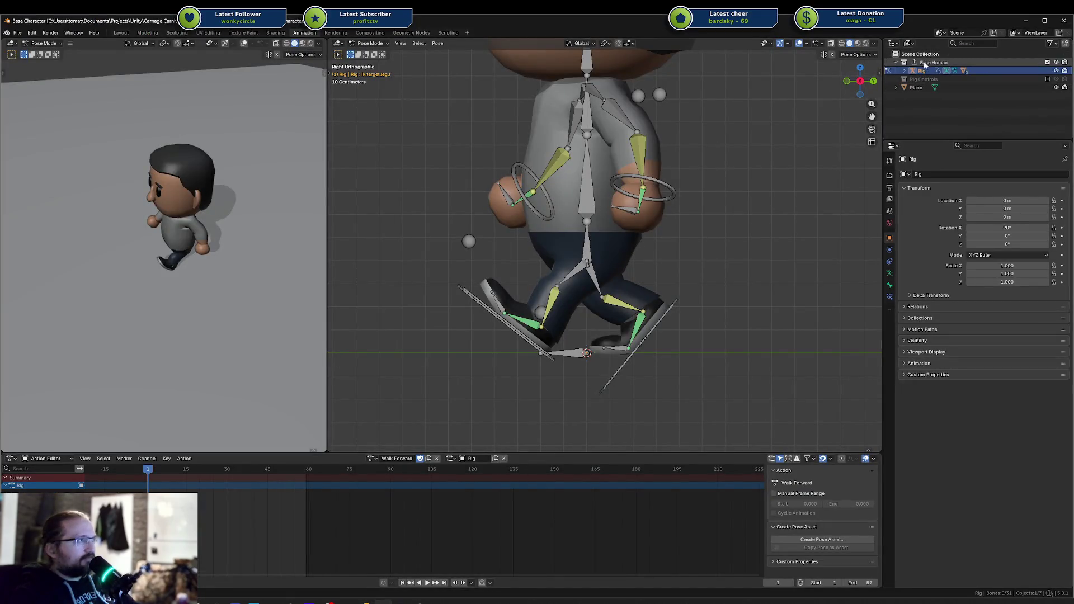
{"action": "left_click", "coordinate": [889, 238]}
{"action": "left_click", "coordinate": [988, 346]}
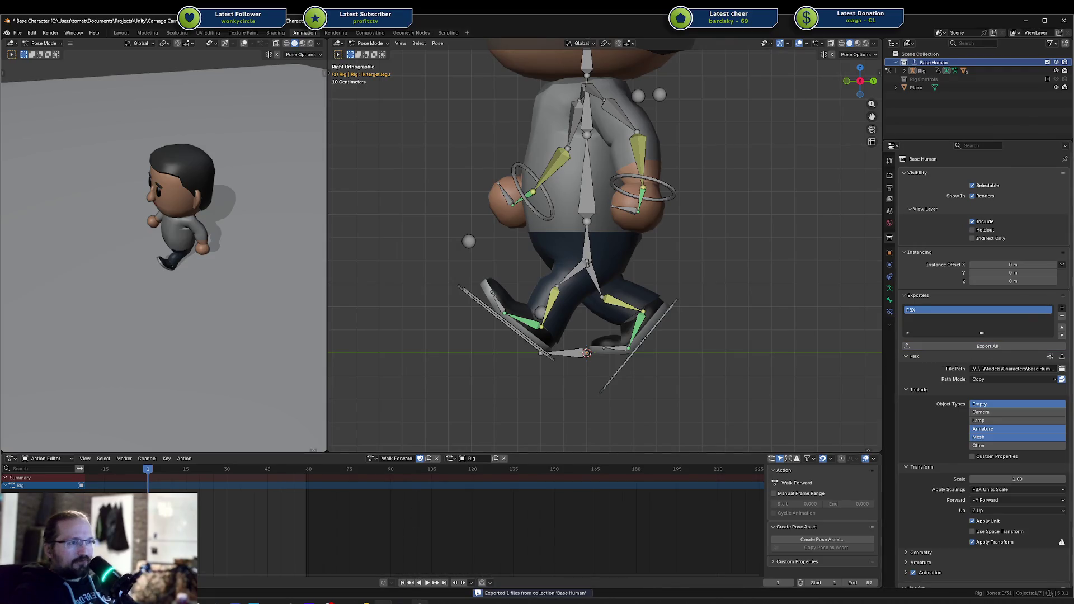
{"action": "key", "text": "alt+Tab"}
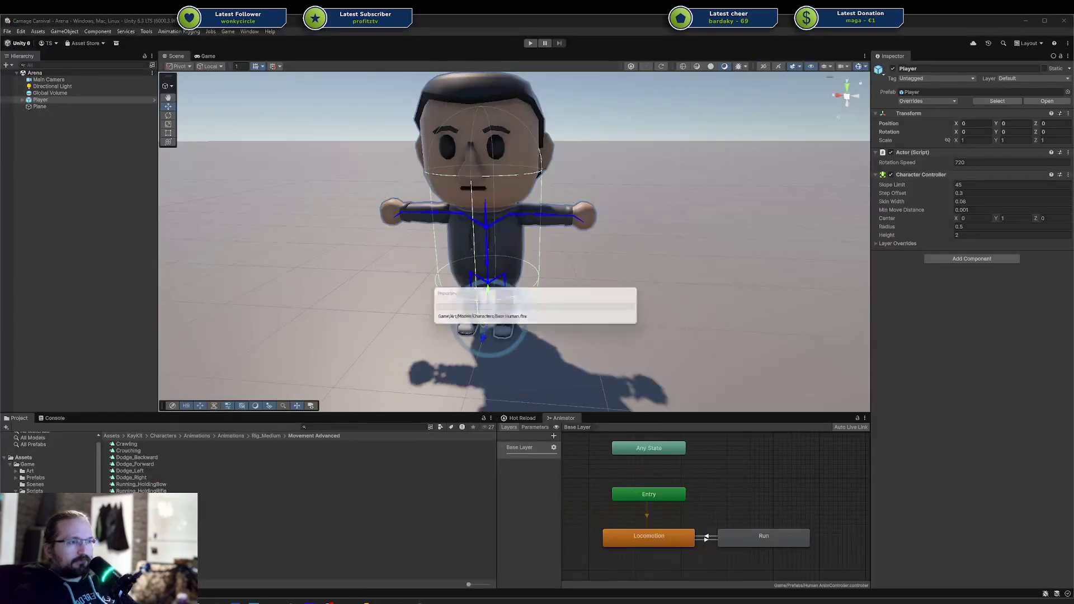
Step: Inspect the reimported Player and read the Console's avatar rig configuration mismatch error
{"action": "mouse_move", "coordinate": [554, 284]}
{"action": "left_mouse_down"}
{"action": "mouse_move", "coordinate": [576, 206]}
{"action": "mouse_move", "coordinate": [568, 268]}
{"action": "left_mouse_up"}
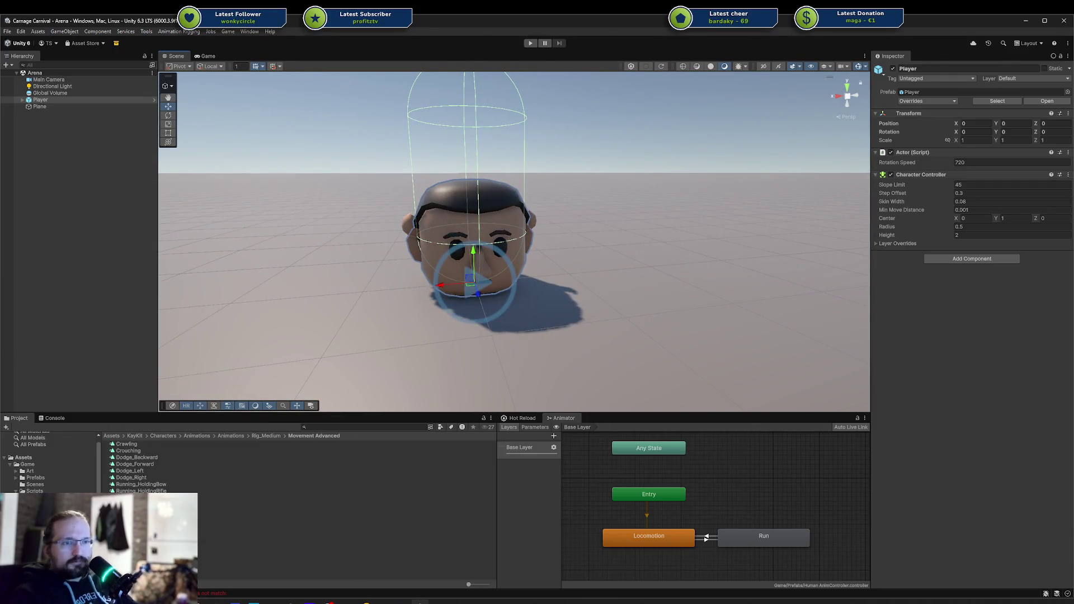
{"action": "key", "text": "ctrl+shift+c"}
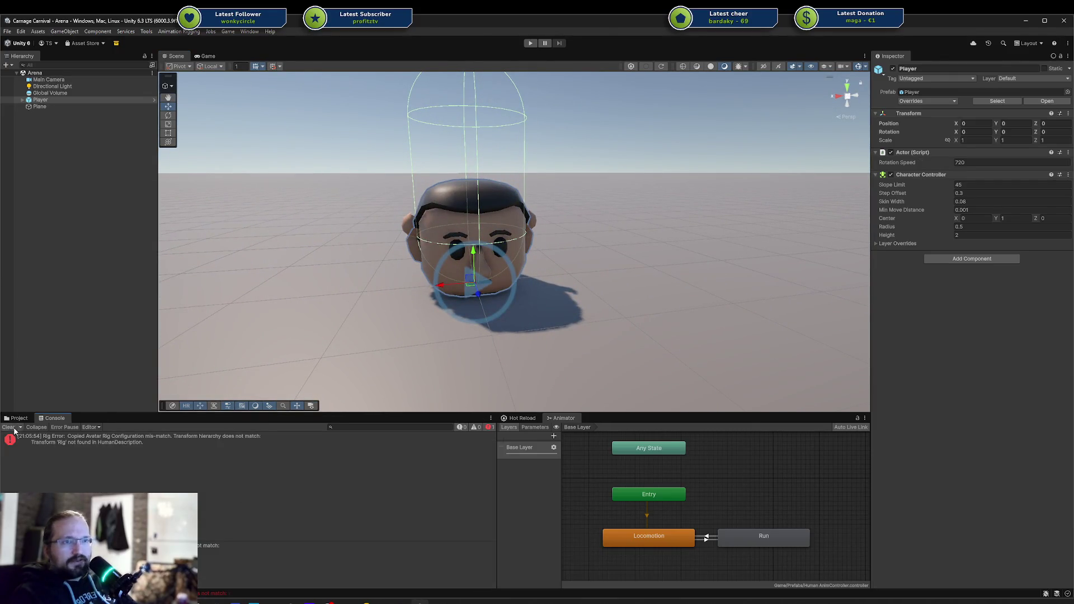
{"action": "left_click", "coordinate": [25, 419]}
{"action": "scroll", "coordinate": [49, 462], "scroll_direction": "up", "scroll_amount": 1}
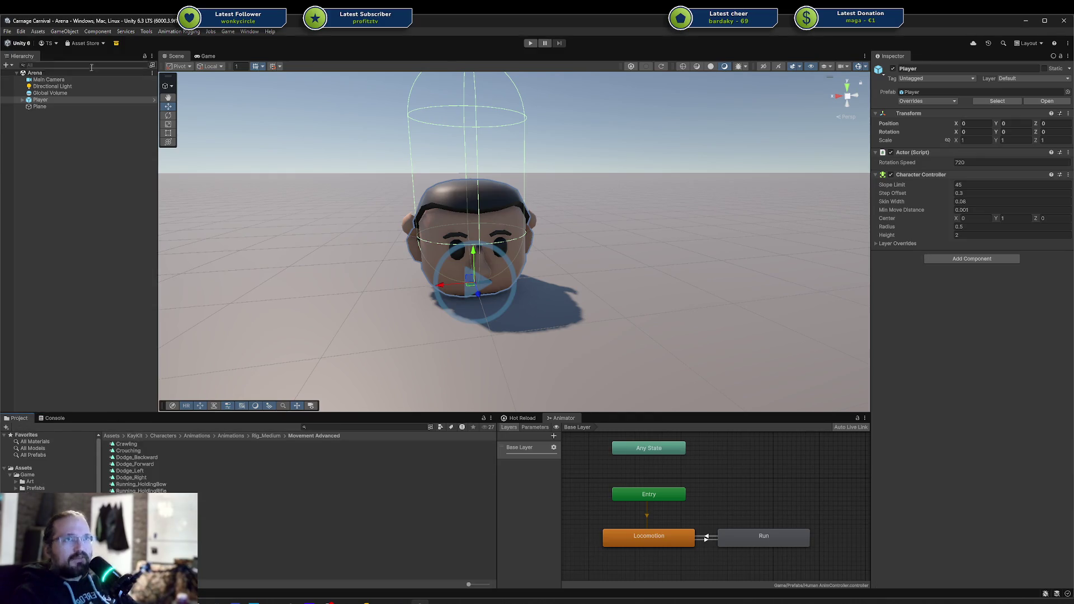
{"action": "left_click", "coordinate": [116, 43]}
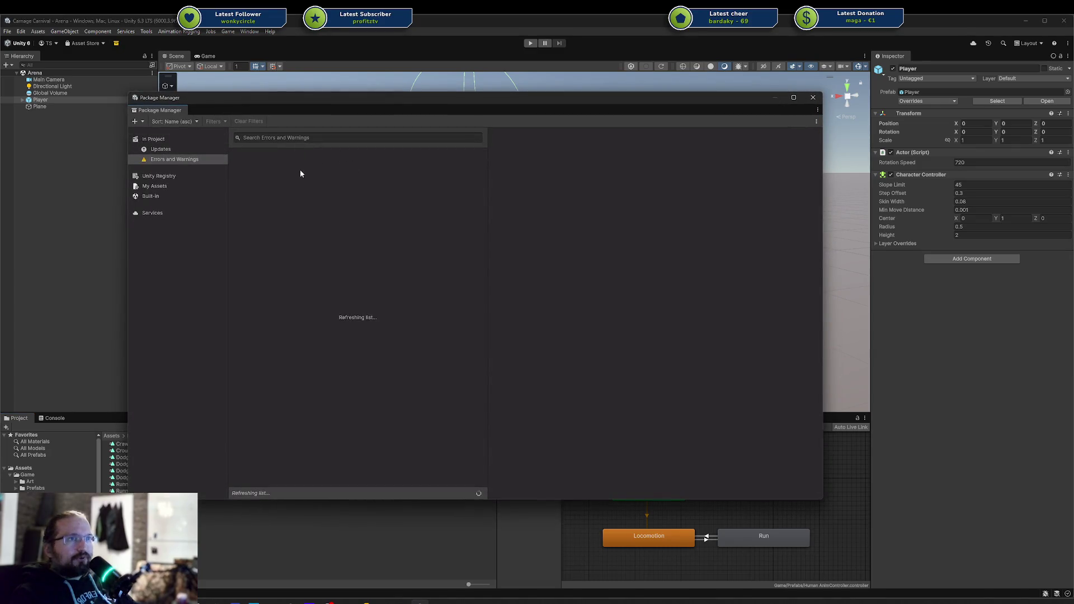
Step: List My Assets in the Package Manager and search the purchased assets for 'an'
{"action": "left_click", "coordinate": [163, 138]}
{"action": "left_click", "coordinate": [166, 186]}
{"action": "left_click", "coordinate": [309, 138]}
{"action": "type", "text": "animation"}
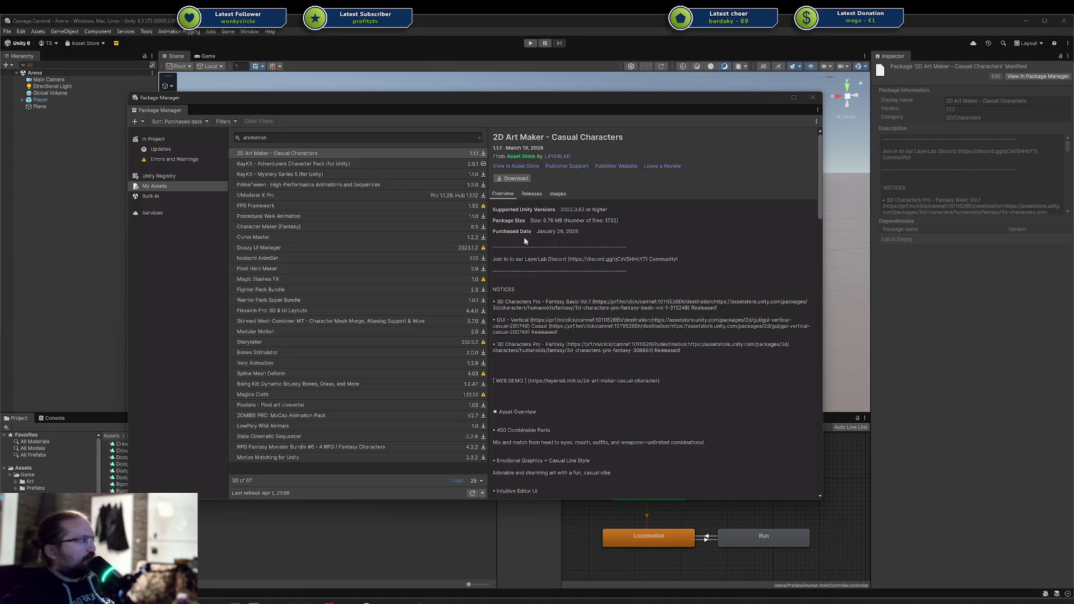
{"action": "left_click", "coordinate": [339, 135]}
Step: Search 'Human basic' and import Human Basic Motions 2.4.1 into the project
{"action": "type", "text": "Human basic"}
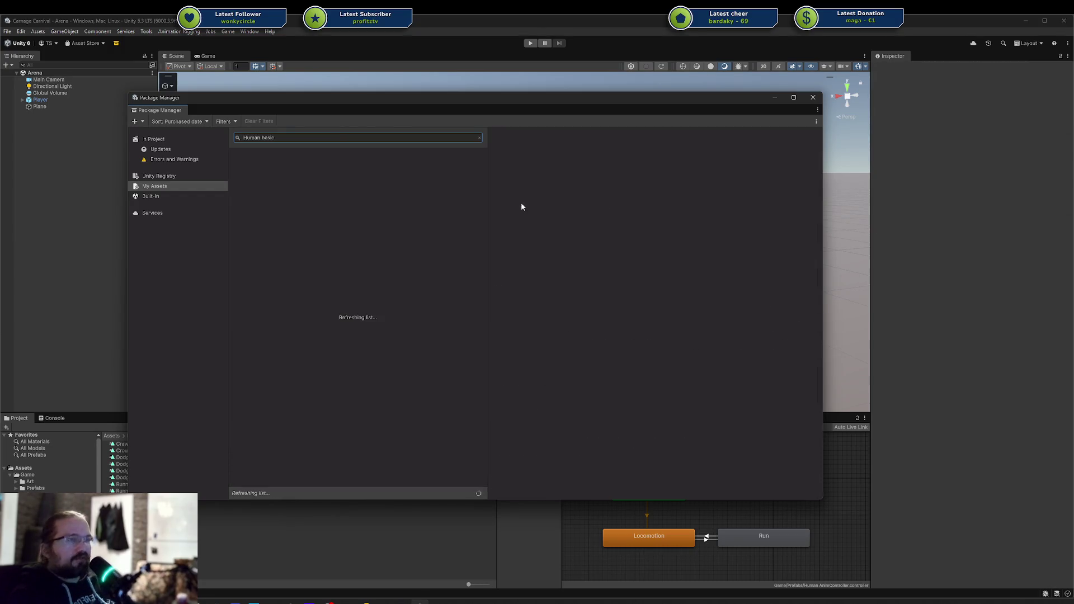
{"action": "left_click", "coordinate": [529, 178]}
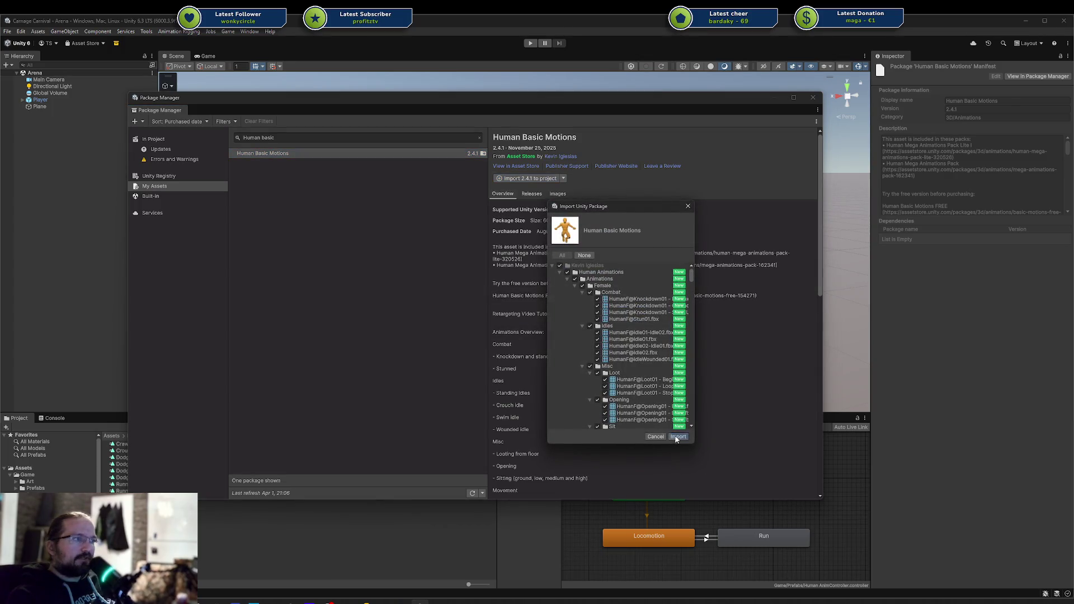
{"action": "left_click", "coordinate": [676, 438]}
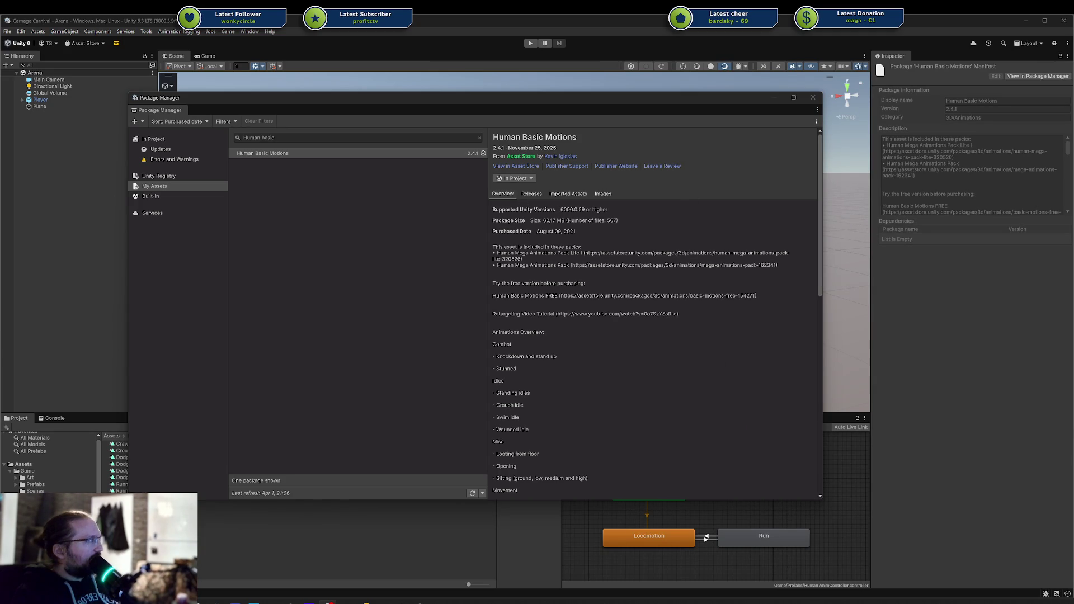
{"action": "key", "text": "alt+Tab"}
{"action": "scroll", "coordinate": [580, 251], "scroll_direction": "down", "scroll_amount": 2}
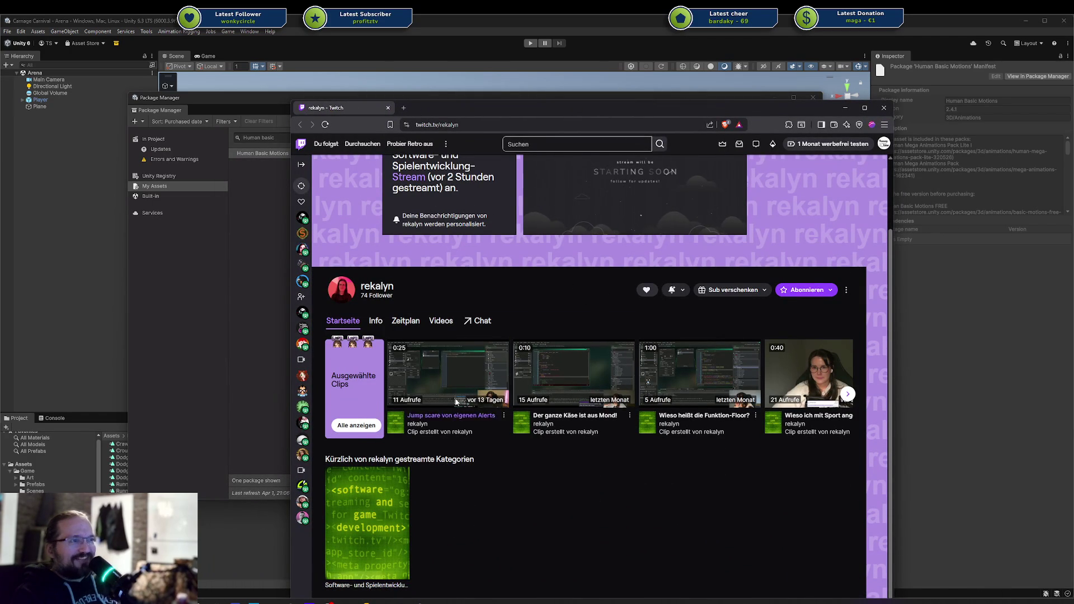
Step: Open the channel's Videos and play the latest broadcast, 'Wir zeichnen weitere game assets'
{"action": "scroll", "coordinate": [451, 386], "scroll_direction": "down", "scroll_amount": 1}
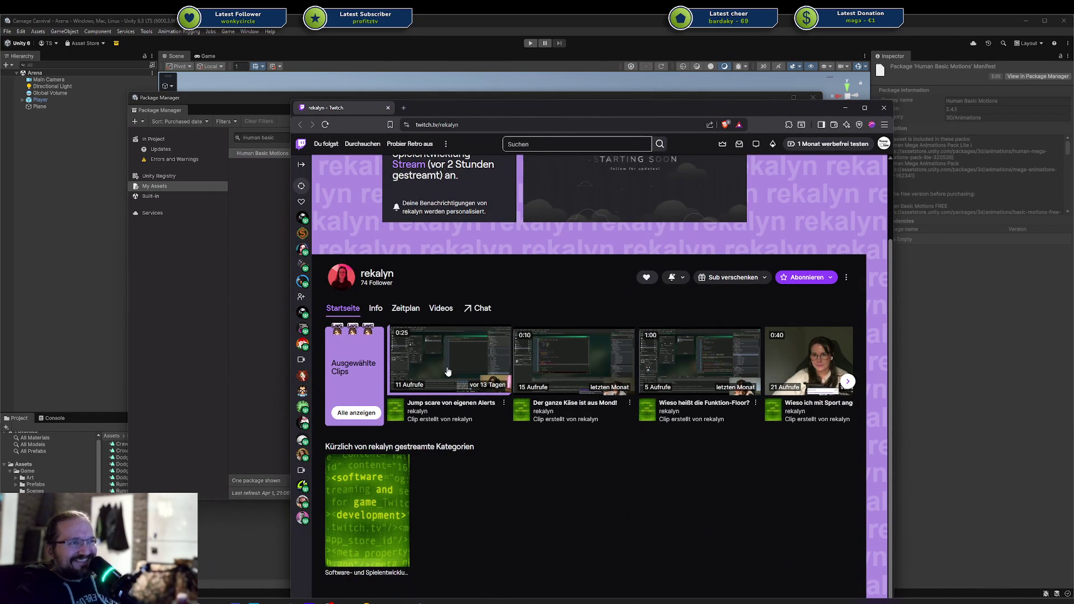
{"action": "left_click", "coordinate": [434, 310]}
{"action": "scroll", "coordinate": [501, 337], "scroll_direction": "down", "scroll_amount": 2}
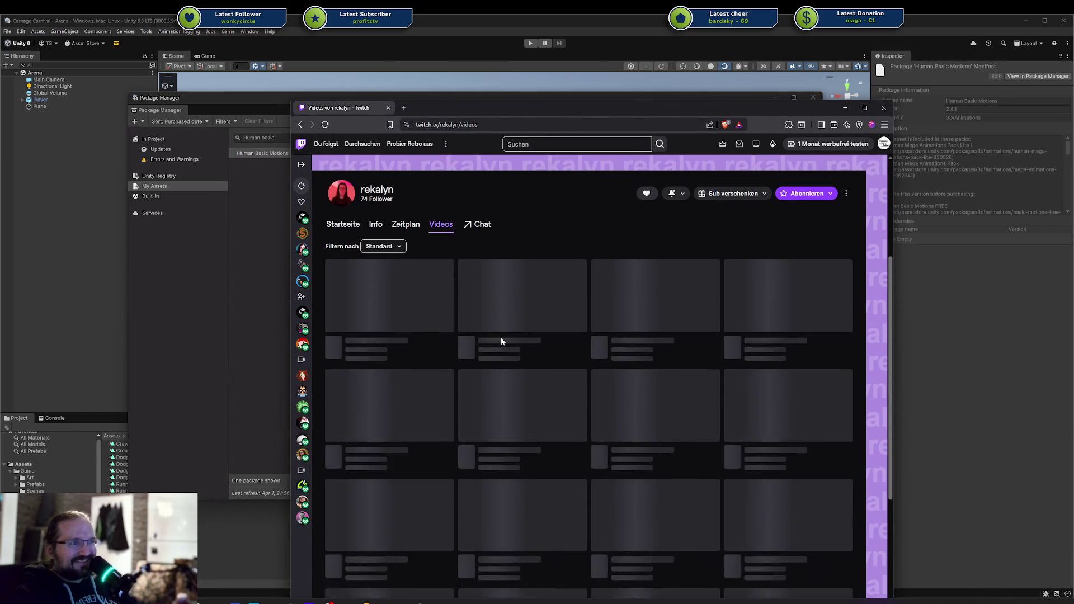
{"action": "scroll", "coordinate": [503, 297], "scroll_direction": "down", "scroll_amount": 1}
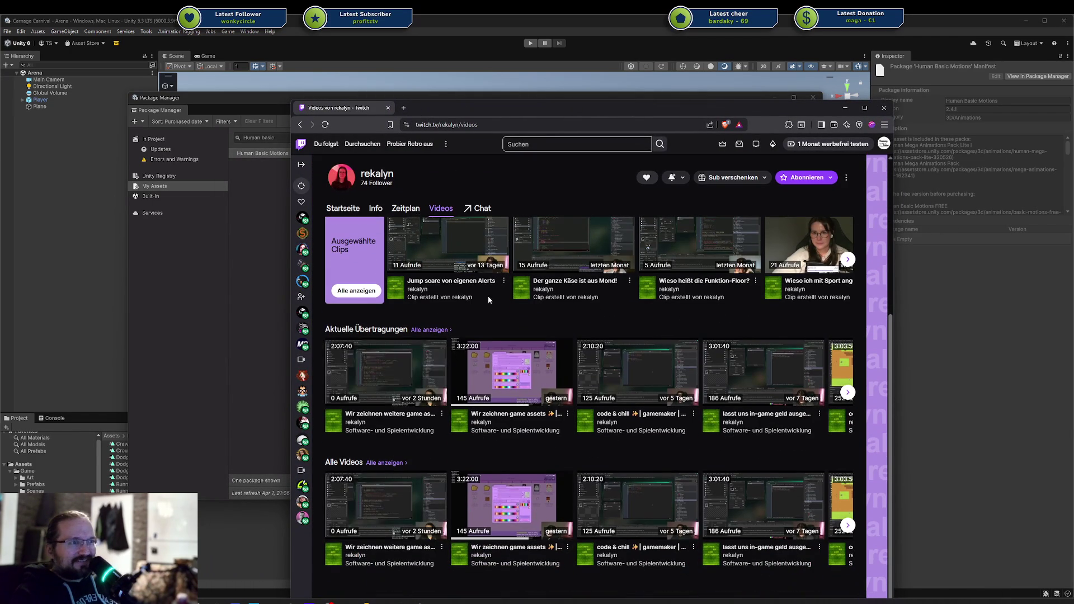
{"action": "left_click", "coordinate": [401, 367]}
{"action": "left_click", "coordinate": [376, 380]}
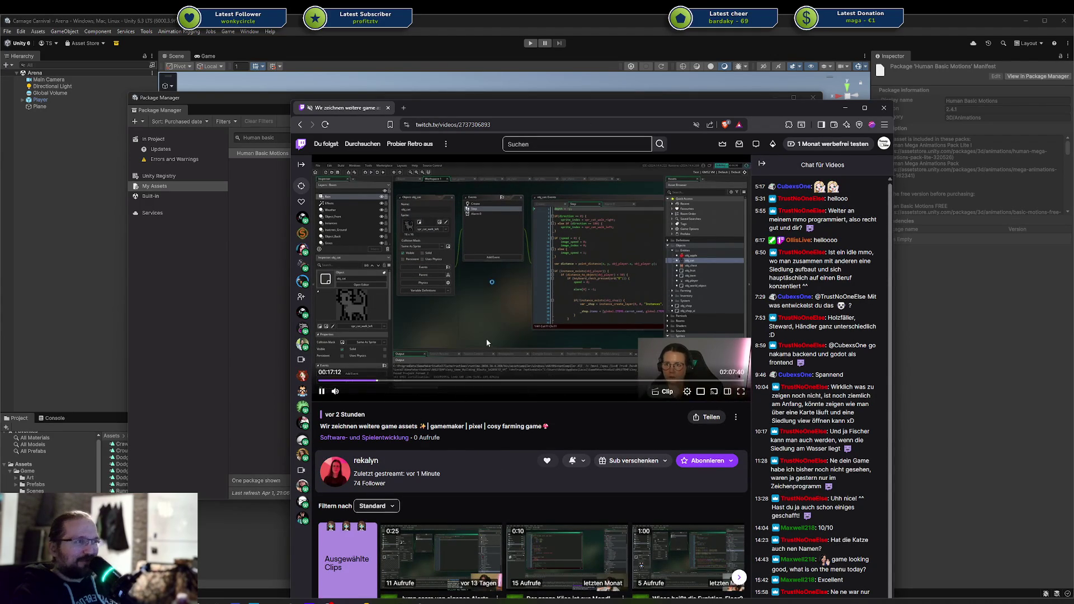
Step: Skip the broadcast ahead through 26, 35 and 46 minutes to about 58 minutes
{"action": "left_click", "coordinate": [406, 380]}
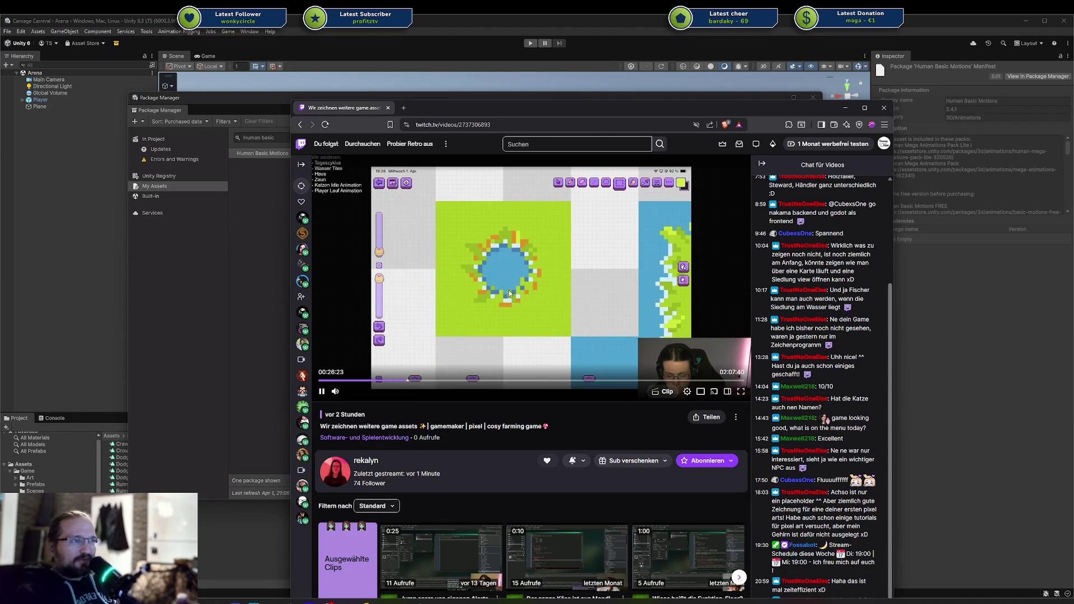
{"action": "left_click", "coordinate": [435, 381]}
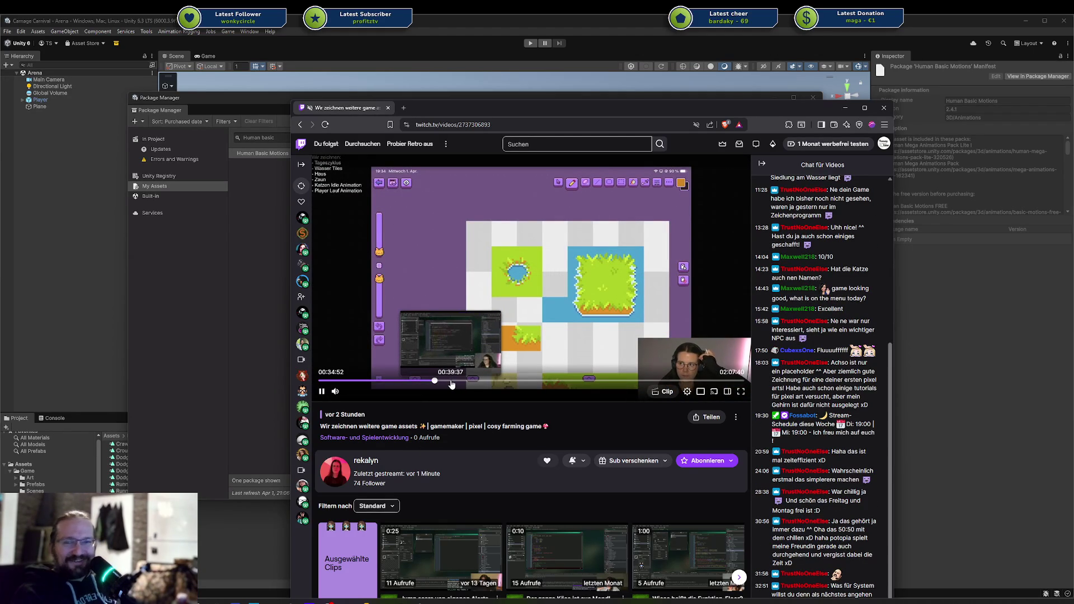
{"action": "left_click", "coordinate": [471, 380]}
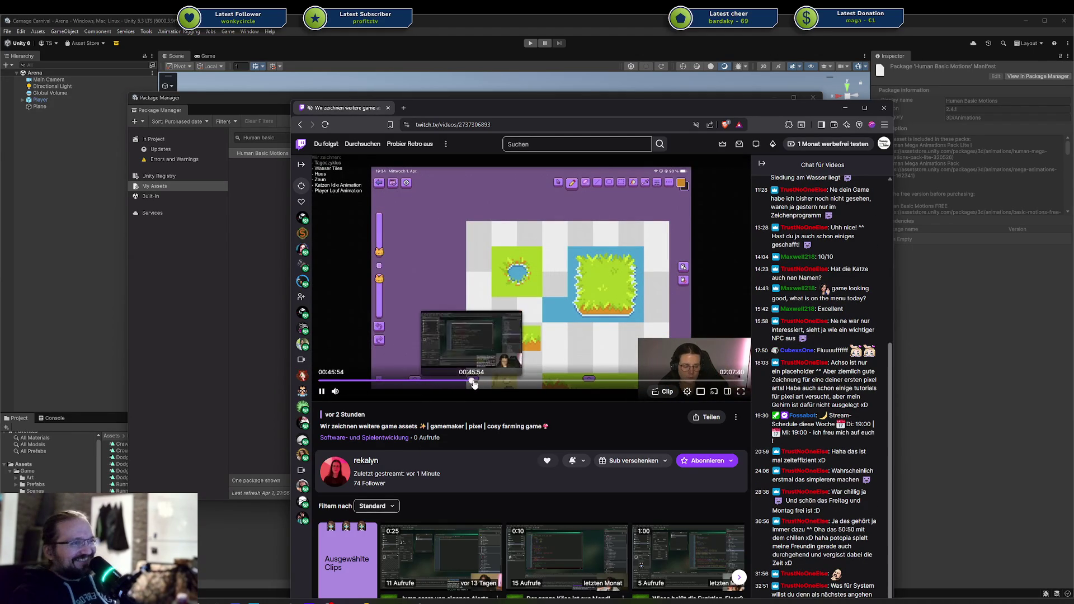
{"action": "left_click", "coordinate": [513, 383]}
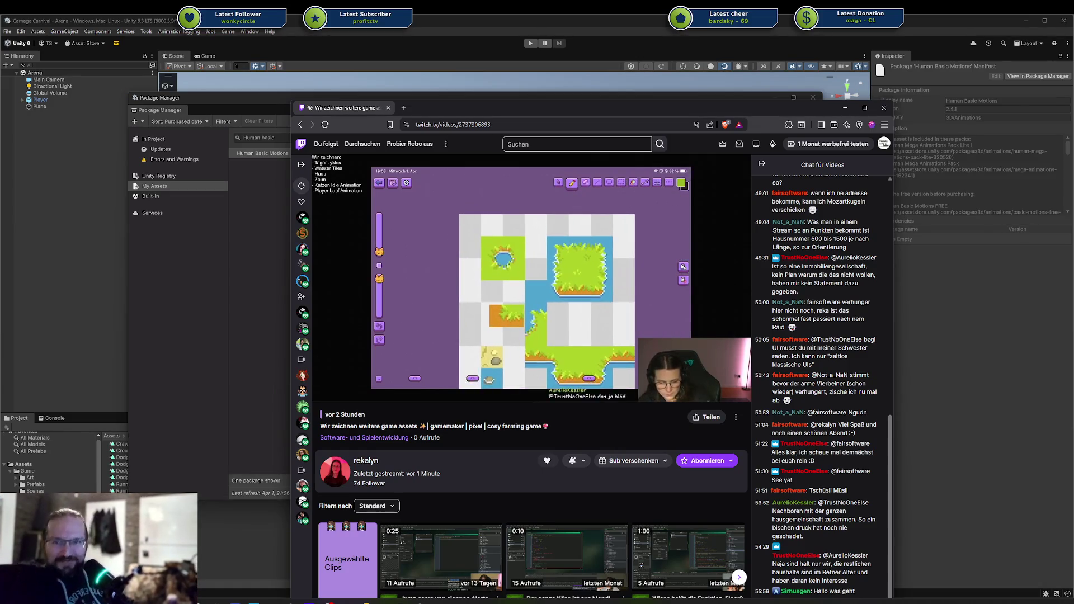
{"action": "mouse_move", "coordinate": [555, 333]}
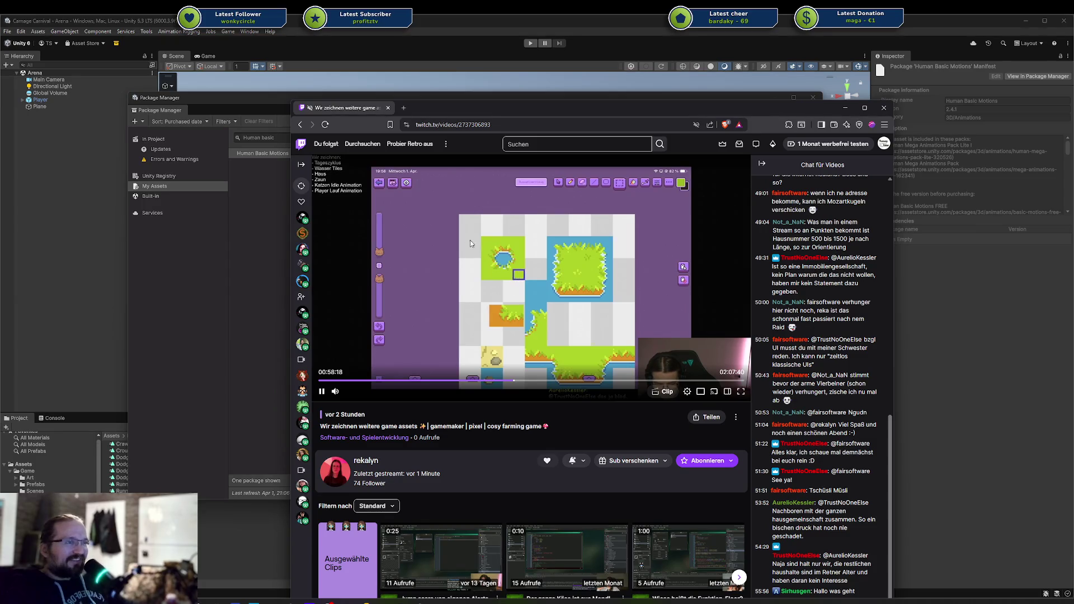
{"action": "scroll", "coordinate": [509, 435], "scroll_direction": "down", "scroll_amount": 2}
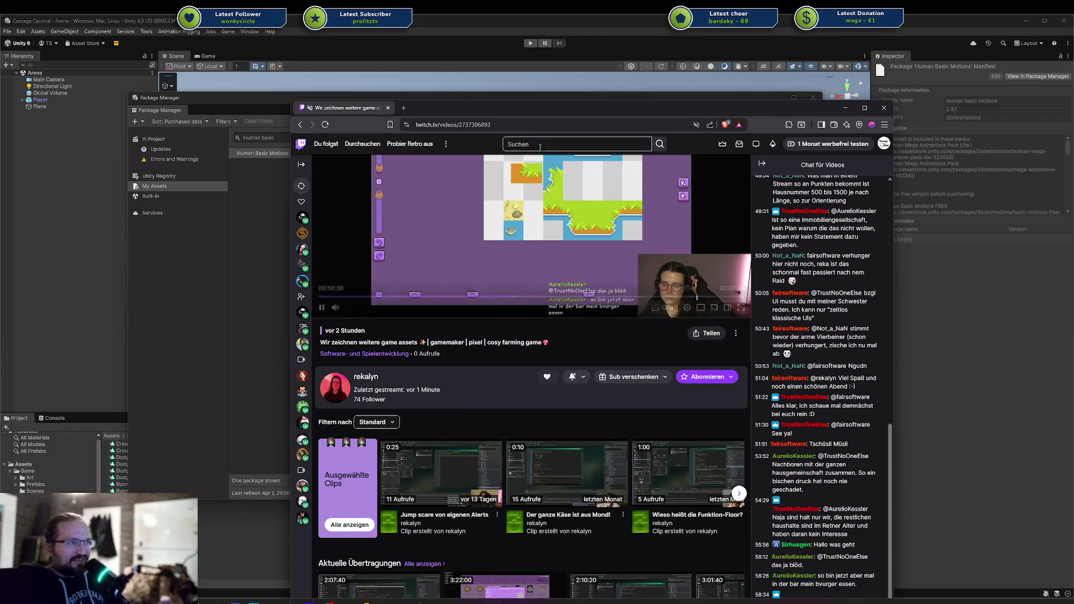
Step: Watch the broadcast, then leave the browser to return to Unity's Package Manager
{"action": "scroll", "coordinate": [488, 271], "scroll_direction": "up", "scroll_amount": 1}
{"action": "scroll", "coordinate": [569, 256], "scroll_direction": "up", "scroll_amount": 2}
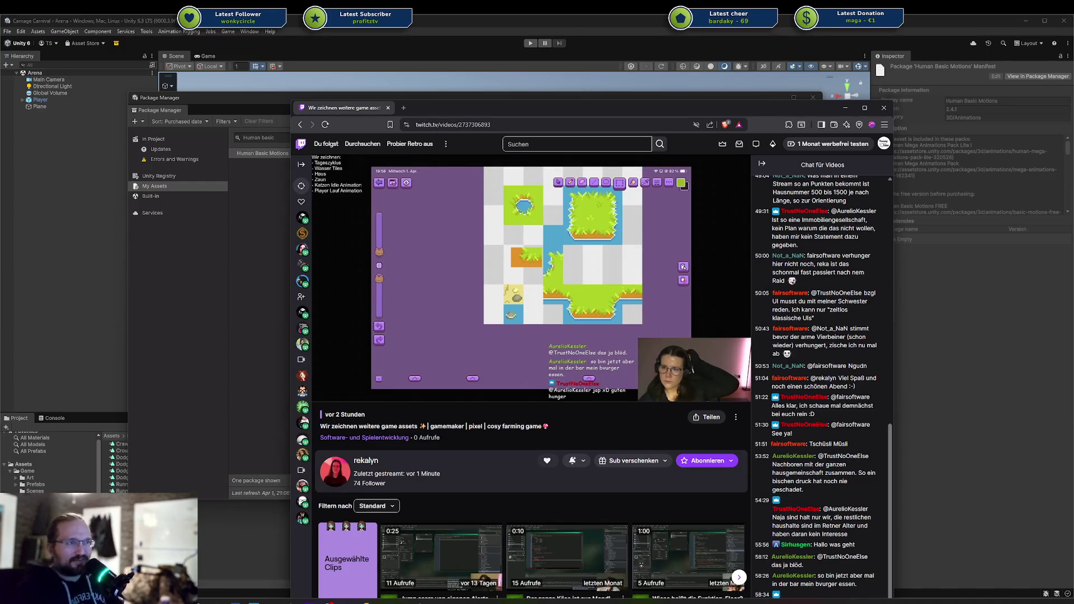
{"action": "mouse_move", "coordinate": [438, 263]}
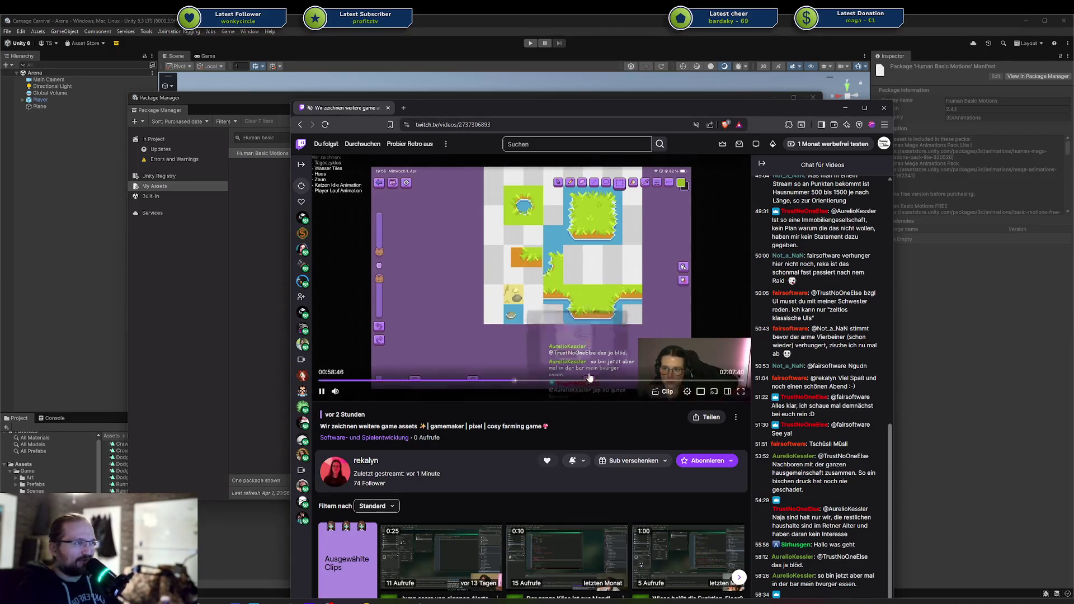
{"action": "scroll", "coordinate": [543, 323], "scroll_direction": "down", "scroll_amount": 2}
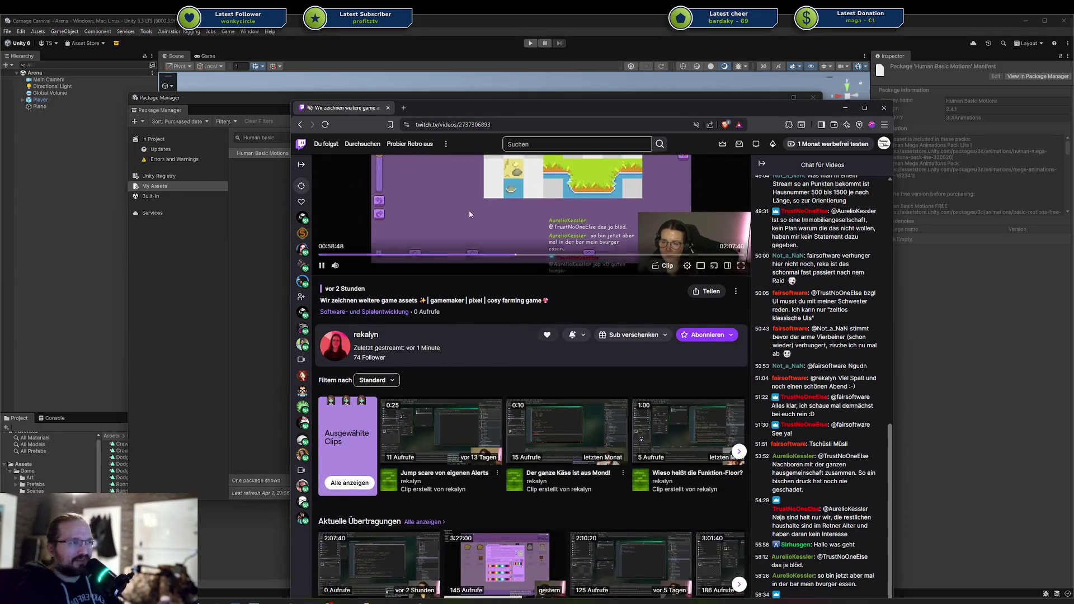
{"action": "scroll", "coordinate": [587, 247], "scroll_direction": "up", "scroll_amount": 2}
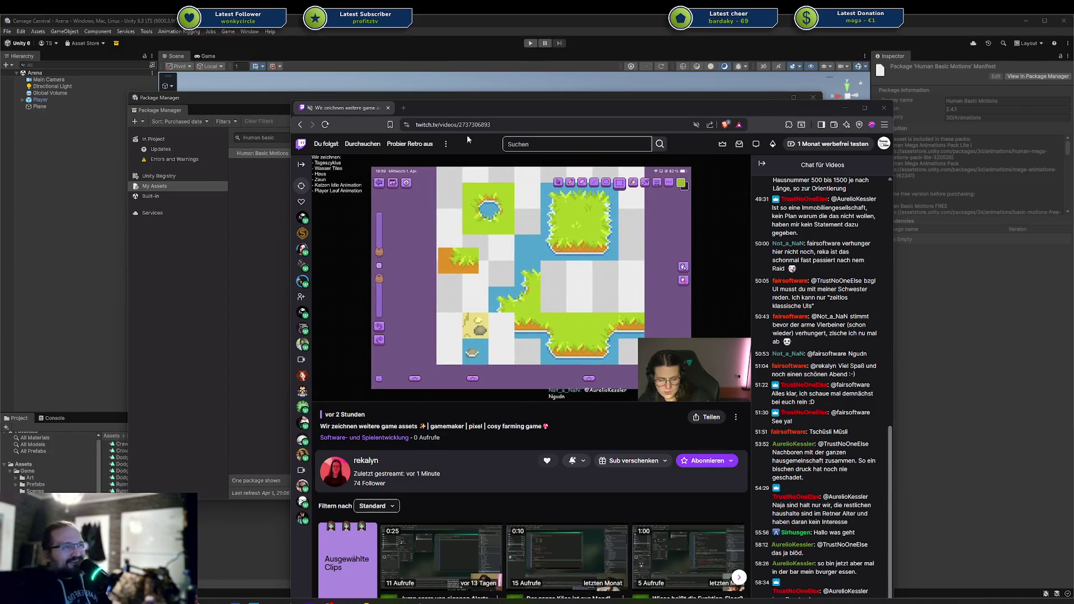
{"action": "mouse_move", "coordinate": [421, 193]}
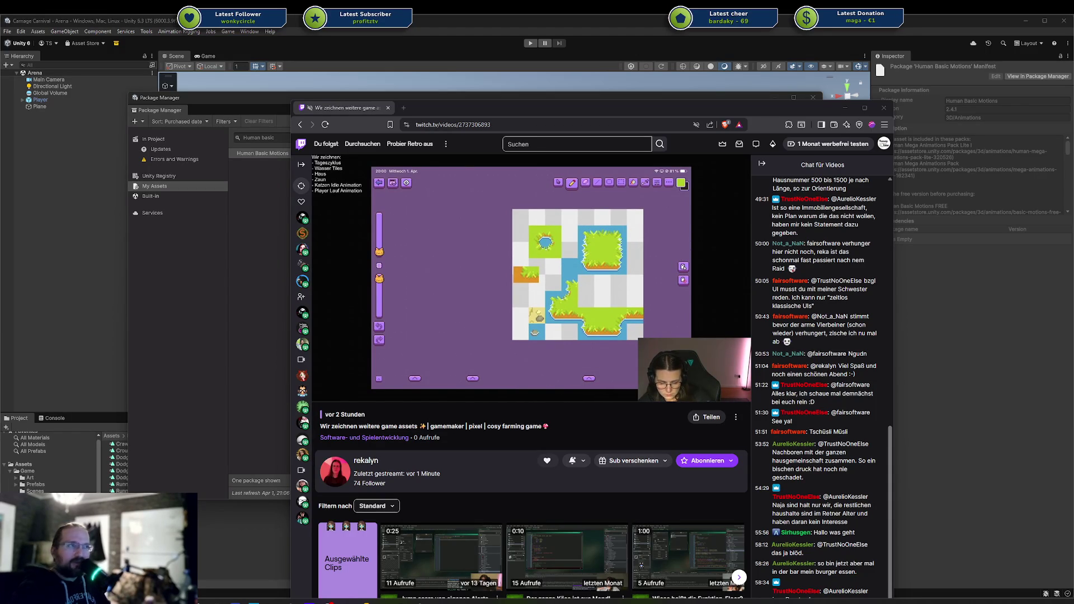
{"action": "key", "text": "alt+Tab"}
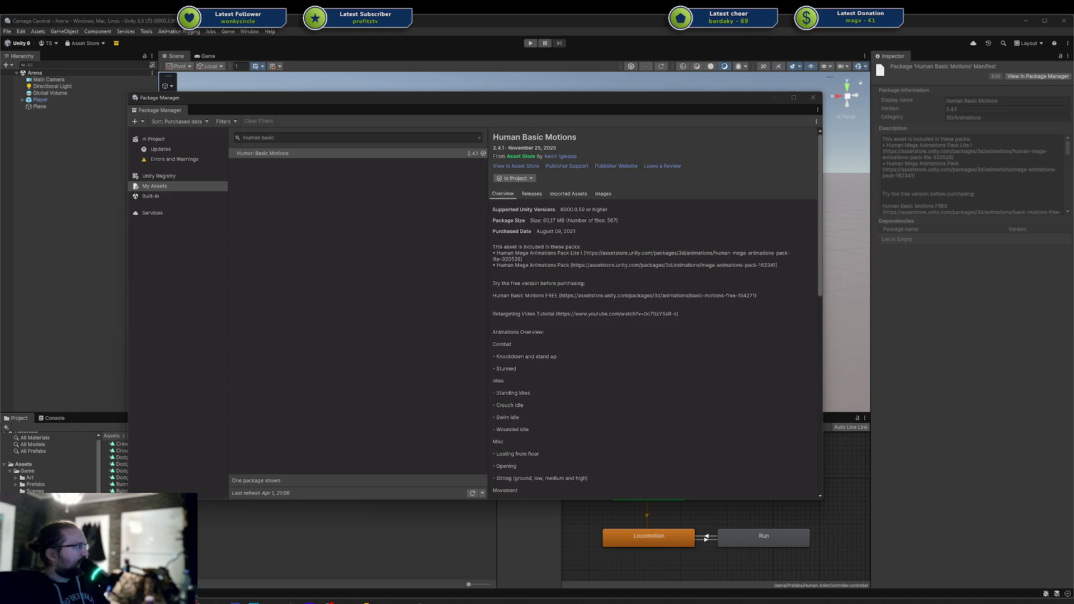
{"action": "key", "text": "alt+Tab"}
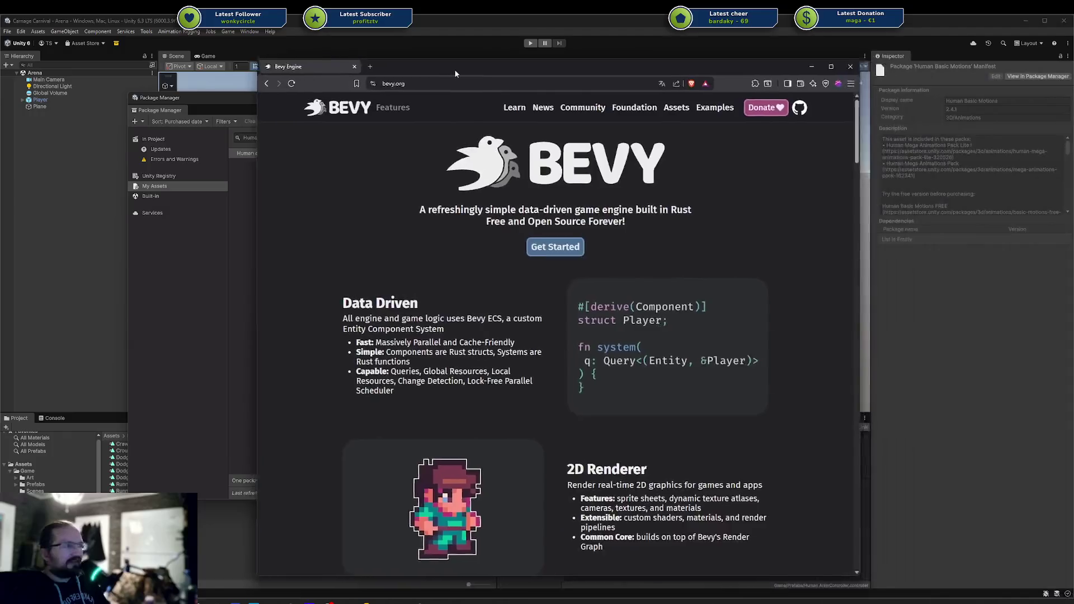
{"action": "scroll", "coordinate": [402, 226], "scroll_direction": "down", "scroll_amount": 2}
{"action": "scroll", "coordinate": [381, 221], "scroll_direction": "up", "scroll_amount": 2}
{"action": "left_click_drag", "start_coordinate": [350, 213], "coordinate": [614, 210]}
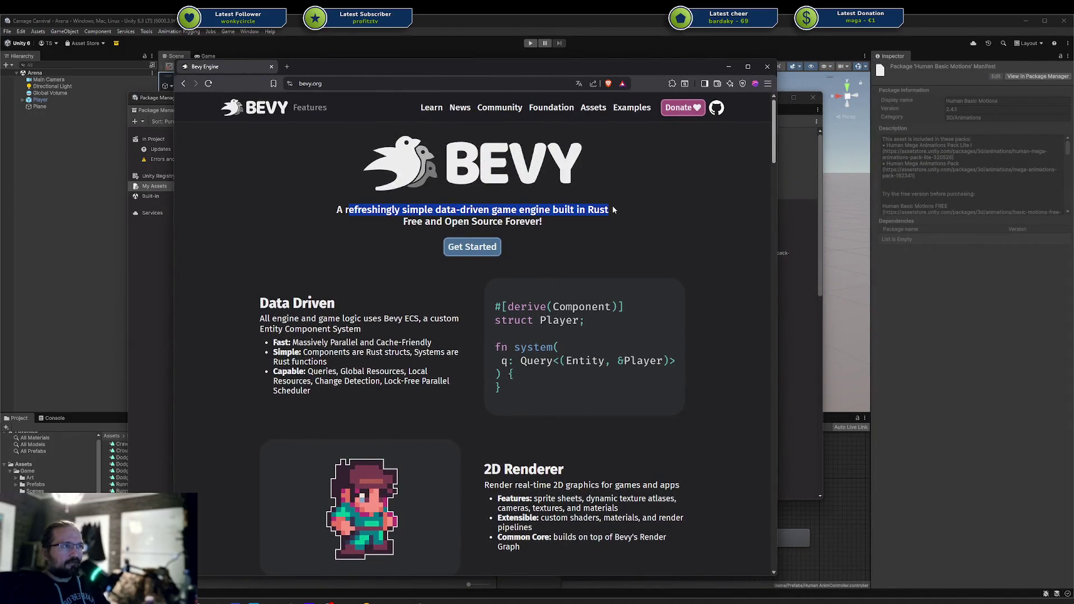
{"action": "left_click", "coordinate": [613, 210]}
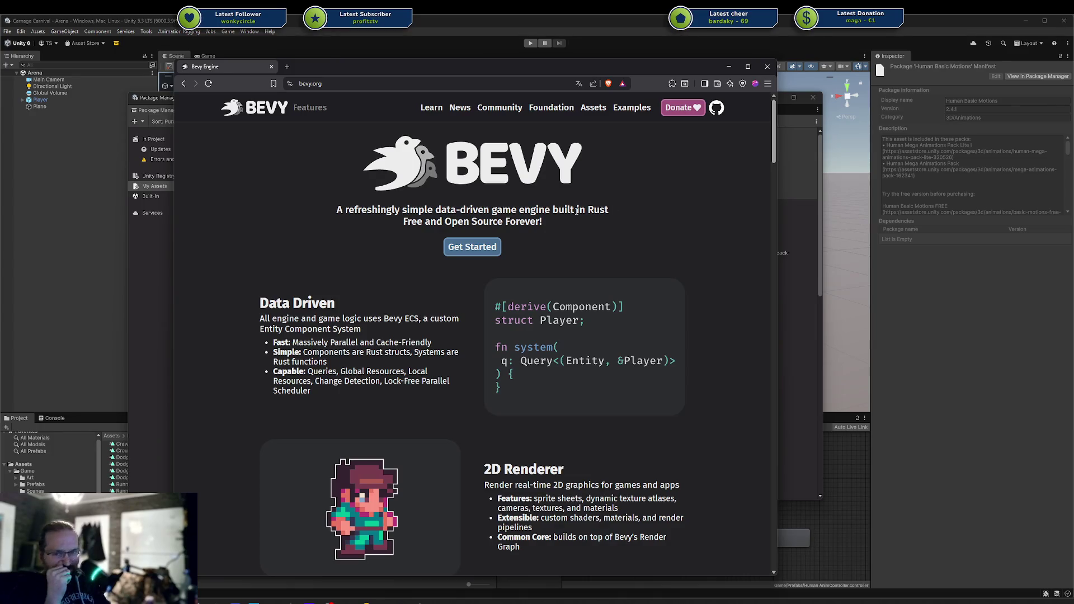
{"action": "scroll", "coordinate": [546, 232], "scroll_direction": "down", "scroll_amount": 2}
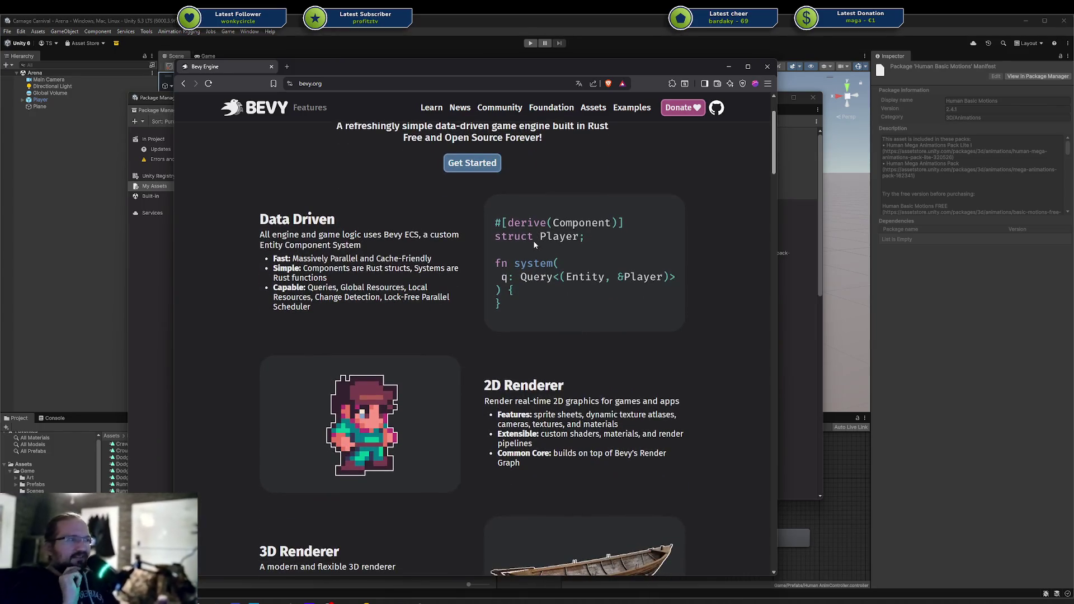
{"action": "scroll", "coordinate": [534, 245], "scroll_direction": "down", "scroll_amount": 4}
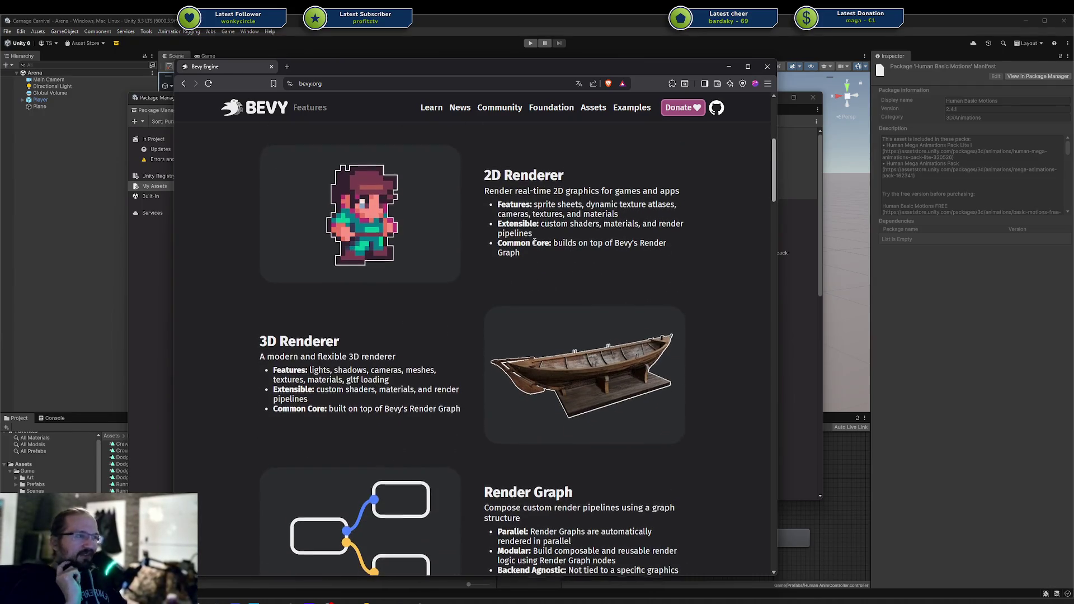
{"action": "scroll", "coordinate": [535, 244], "scroll_direction": "down", "scroll_amount": 4}
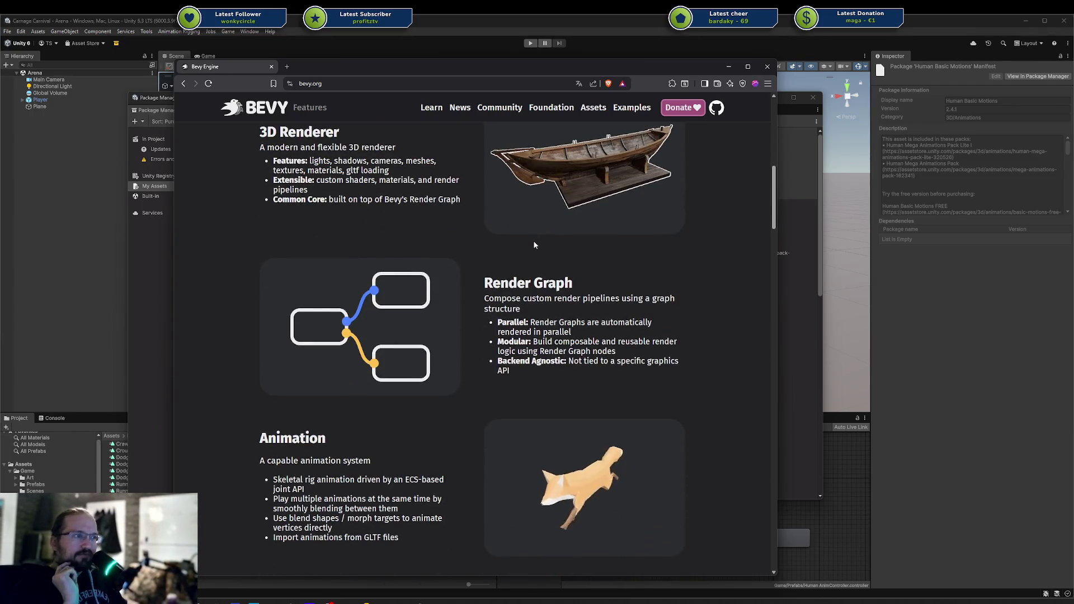
{"action": "scroll", "coordinate": [534, 244], "scroll_direction": "up", "scroll_amount": 7}
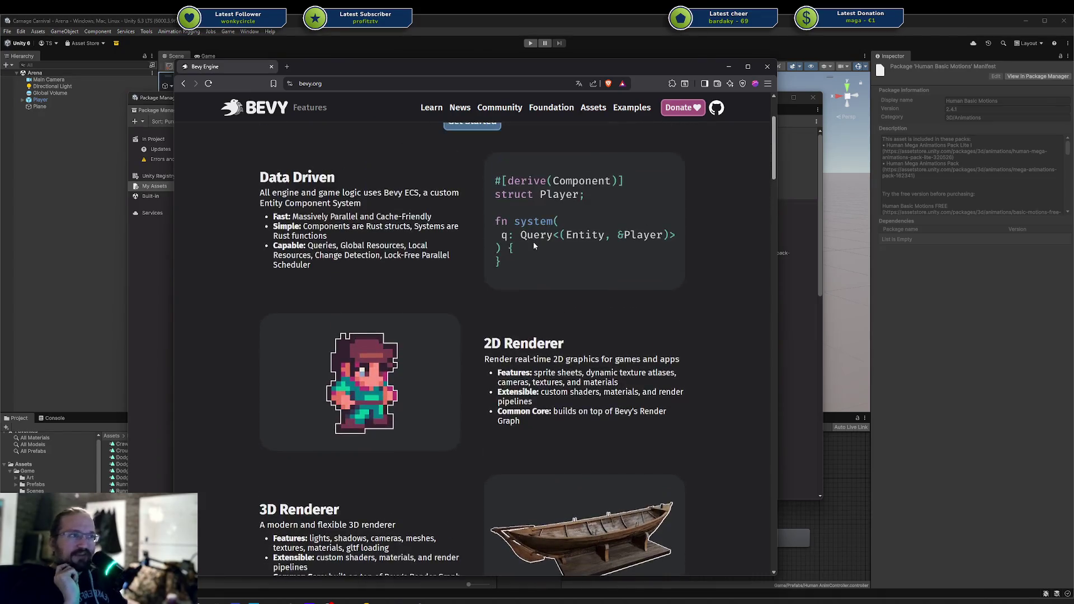
{"action": "triple_click", "coordinate": [532, 215]}
{"action": "left_click", "coordinate": [420, 216]}
{"action": "left_click_drag", "start_coordinate": [318, 190], "coordinate": [459, 249]}
{"action": "left_click", "coordinate": [502, 260]}
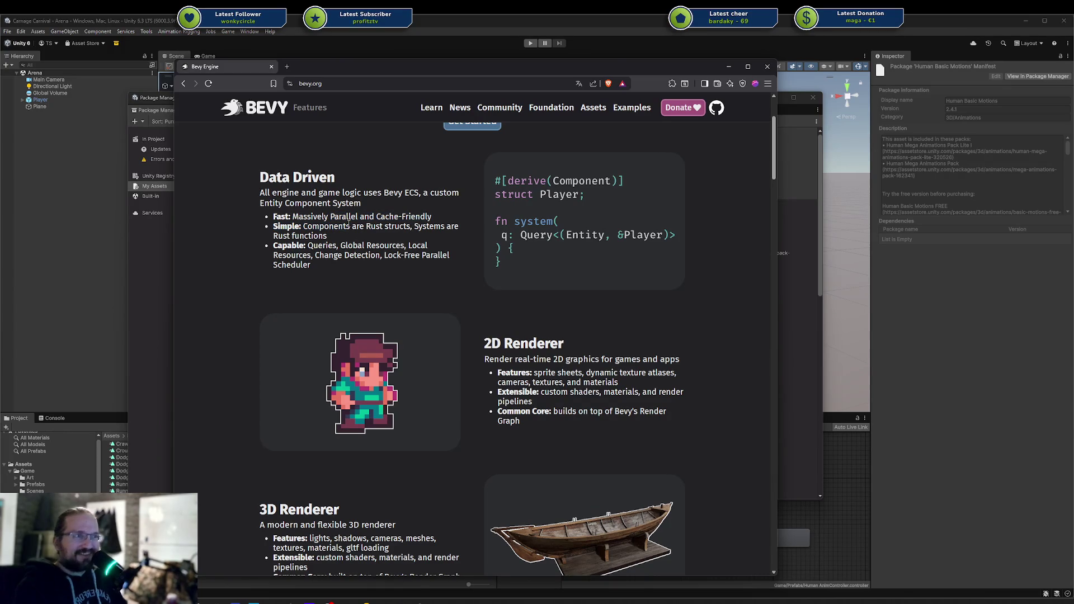
{"action": "scroll", "coordinate": [599, 319], "scroll_direction": "down", "scroll_amount": 6}
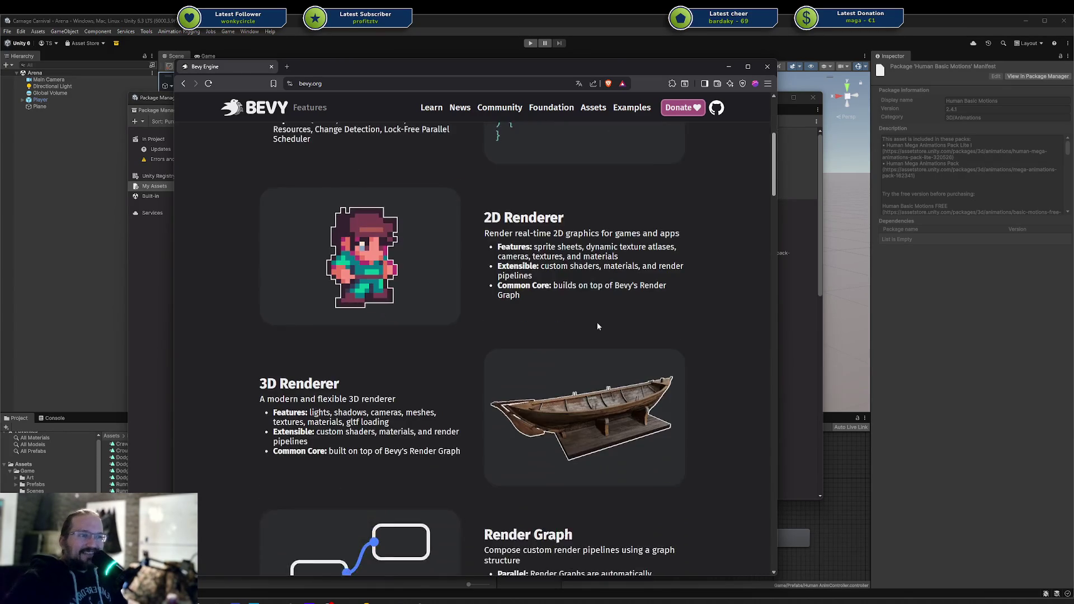
{"action": "scroll", "coordinate": [560, 302], "scroll_direction": "down", "scroll_amount": 3}
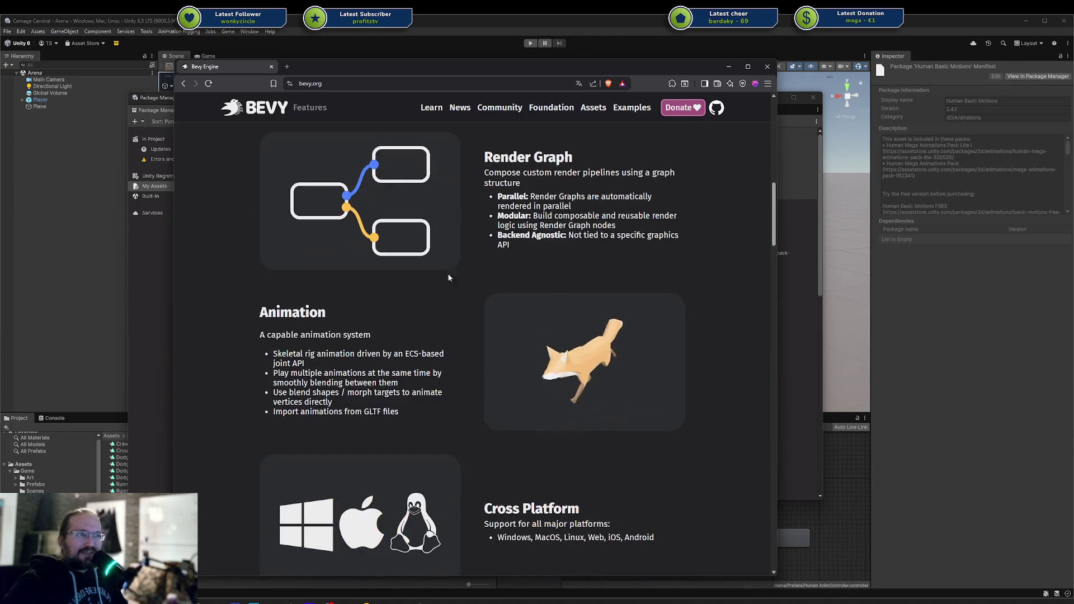
{"action": "scroll", "coordinate": [426, 336], "scroll_direction": "down", "scroll_amount": 5}
{"action": "scroll", "coordinate": [442, 353], "scroll_direction": "down", "scroll_amount": 6}
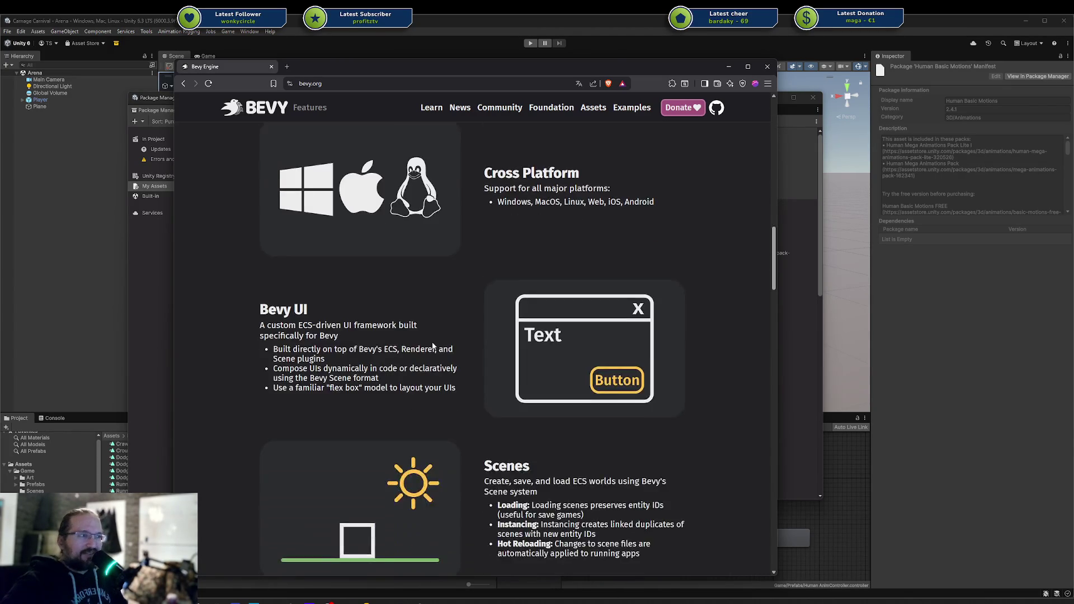
{"action": "scroll", "coordinate": [428, 341], "scroll_direction": "down", "scroll_amount": 3}
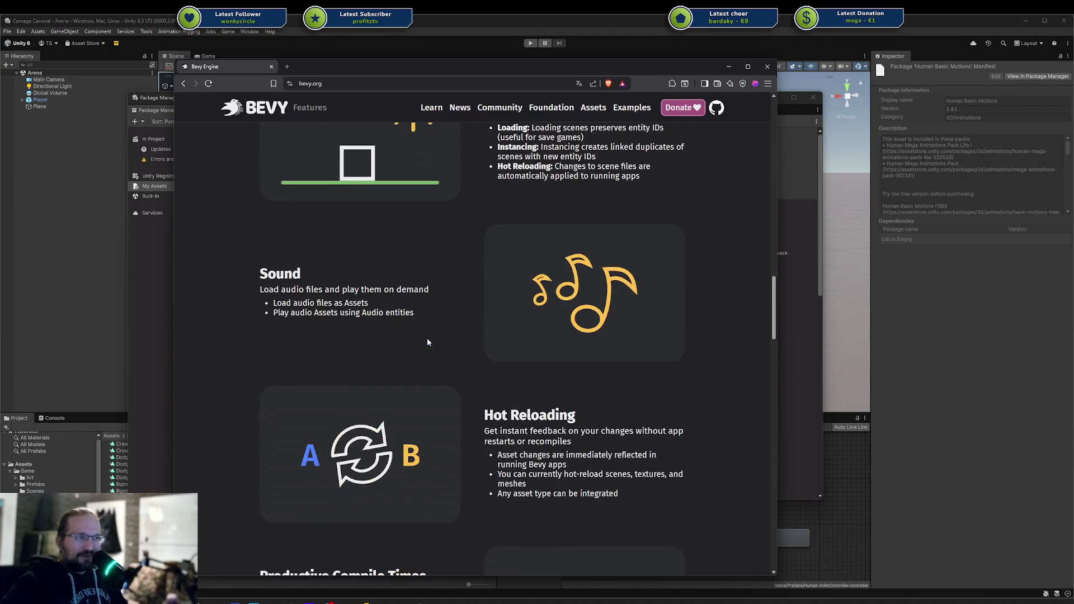
{"action": "scroll", "coordinate": [521, 334], "scroll_direction": "down", "scroll_amount": 12}
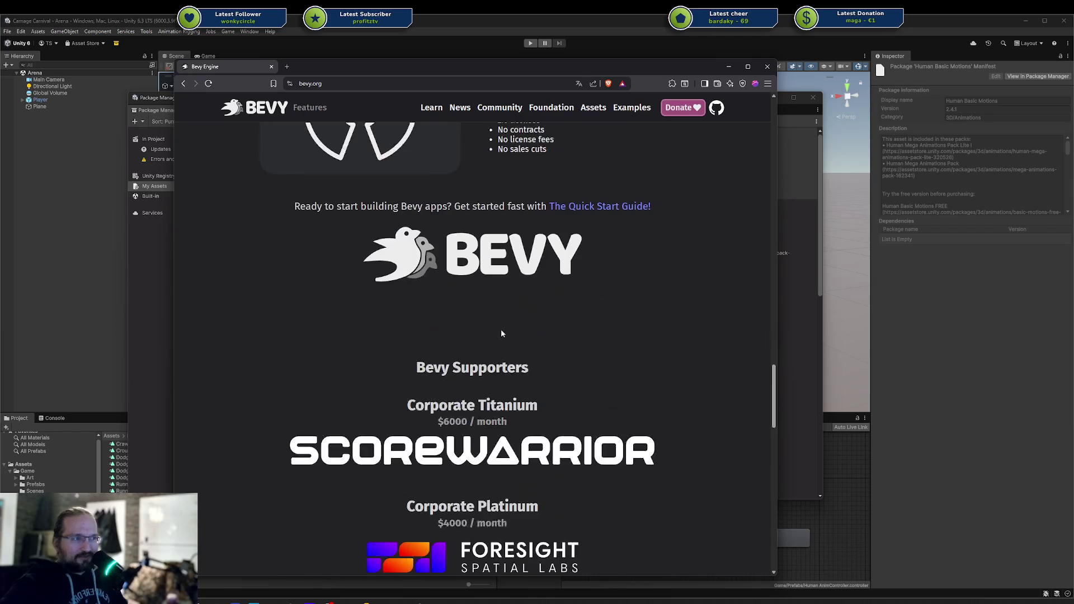
{"action": "mouse_move", "coordinate": [777, 385]}
{"action": "left_mouse_down"}
{"action": "mouse_move", "coordinate": [772, 451]}
{"action": "mouse_move", "coordinate": [741, 202]}
{"action": "left_mouse_up"}
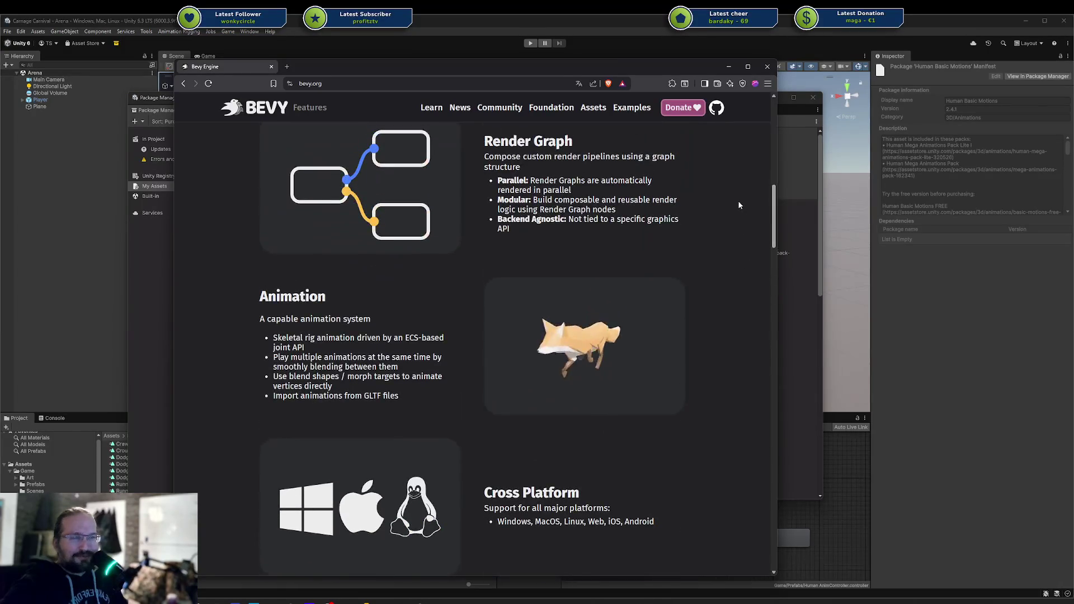
{"action": "scroll", "coordinate": [521, 213], "scroll_direction": "up", "scroll_amount": 10}
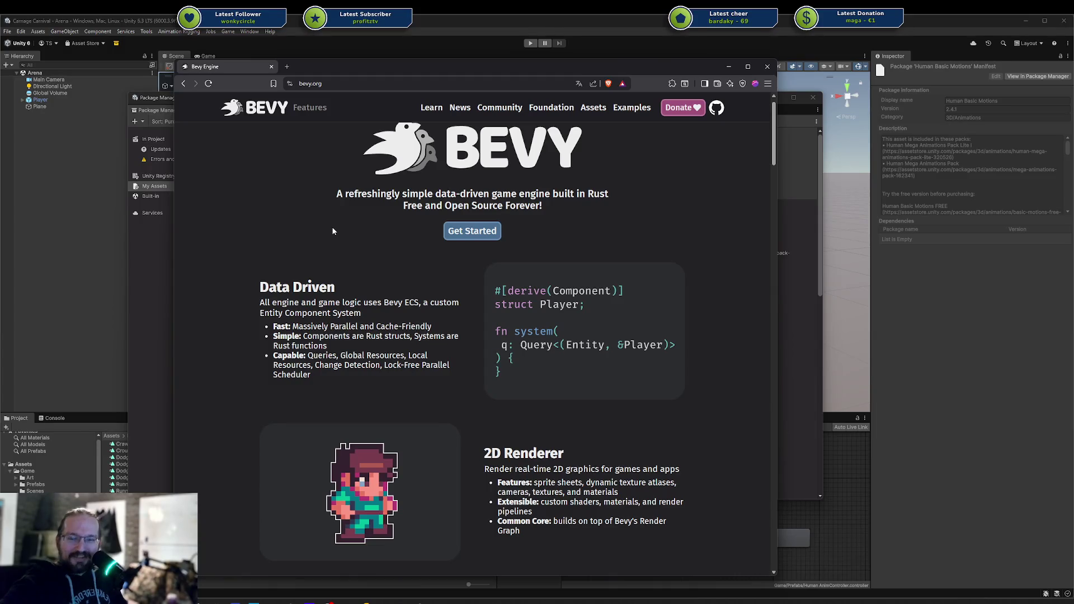
{"action": "triple_click", "coordinate": [539, 374]}
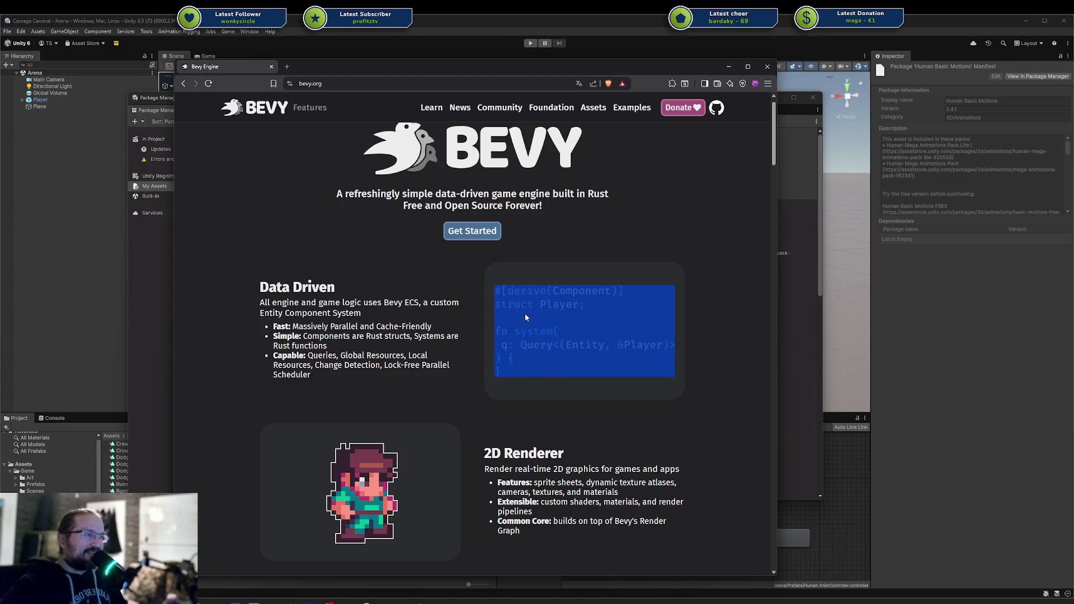
{"action": "left_click", "coordinate": [501, 312]}
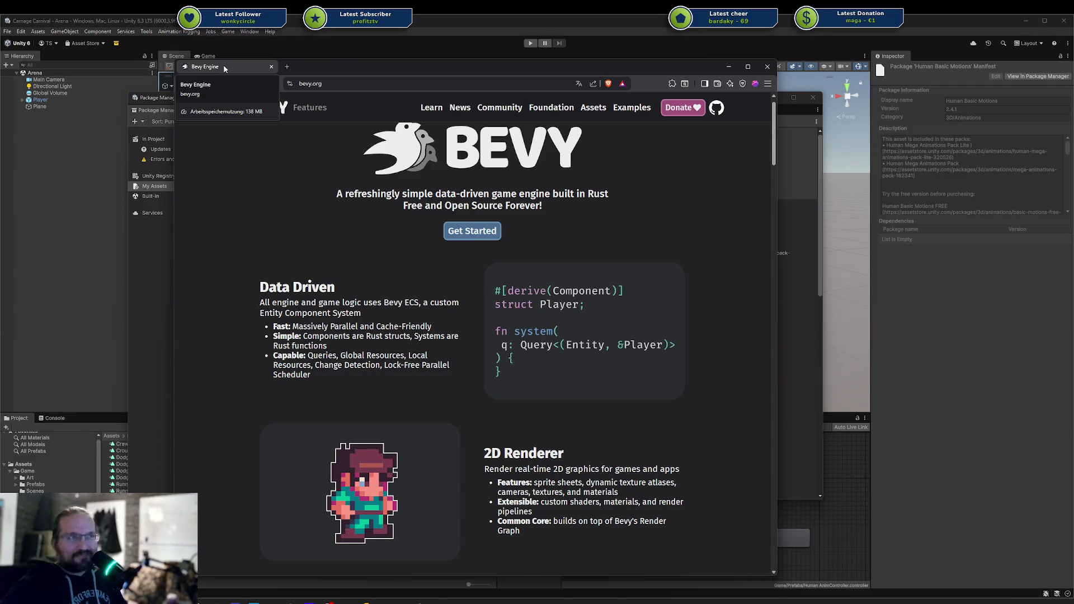
{"action": "right_click", "coordinate": [225, 69]}
Step: Close the Bevy Engine browser tab and the Unity Package Manager window
{"action": "left_click", "coordinate": [210, 71]}
{"action": "middle_click", "coordinate": [210, 71]}
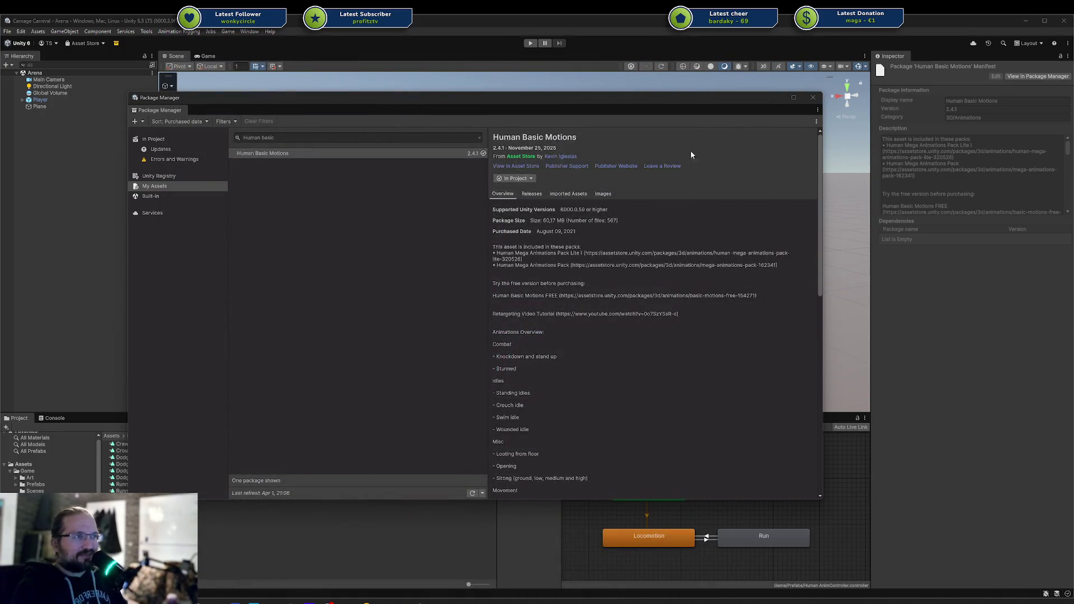
{"action": "left_click", "coordinate": [811, 98]}
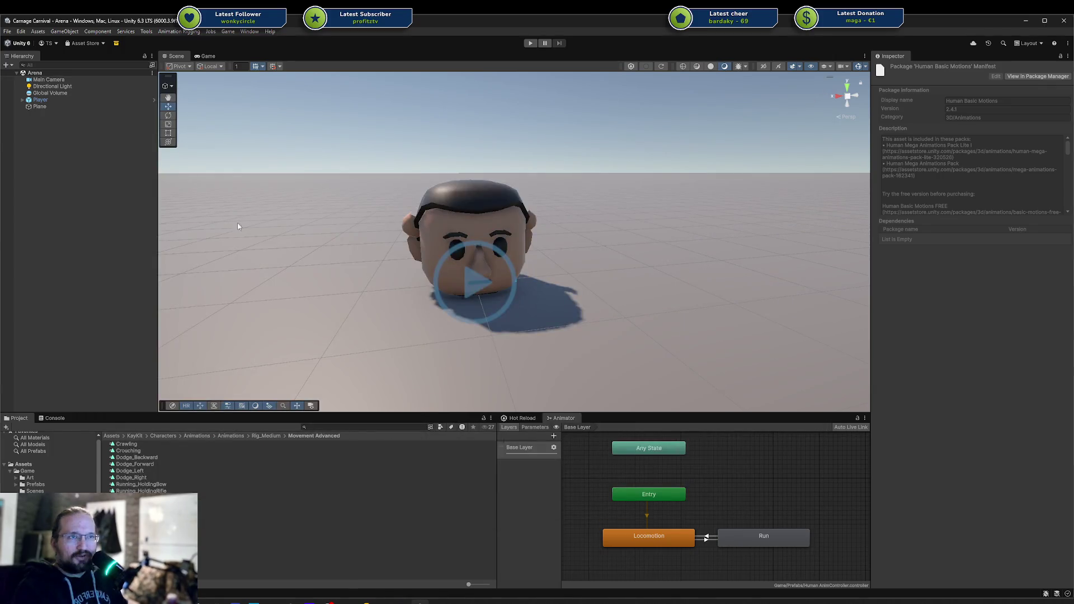
{"action": "mouse_move", "coordinate": [599, 282]}
{"action": "left_mouse_down"}
{"action": "mouse_move", "coordinate": [556, 259]}
{"action": "mouse_move", "coordinate": [488, 248]}
{"action": "mouse_move", "coordinate": [697, 200]}
{"action": "mouse_move", "coordinate": [298, 275]}
{"action": "mouse_move", "coordinate": [464, 255]}
{"action": "mouse_move", "coordinate": [629, 182]}
{"action": "mouse_move", "coordinate": [569, 235]}
{"action": "mouse_move", "coordinate": [398, 280]}
{"action": "mouse_move", "coordinate": [494, 264]}
{"action": "mouse_move", "coordinate": [518, 320]}
{"action": "left_mouse_up"}
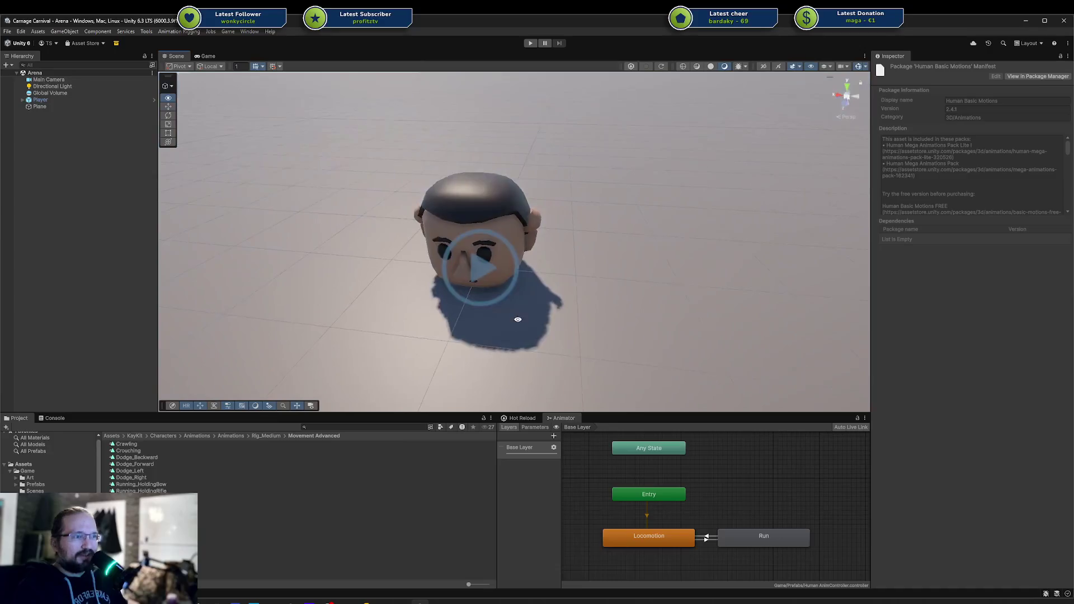
Step: Play the walk animation in Blender, then bring up Steam's Rookie Demo library page
{"action": "key", "text": "alt+Tab"}
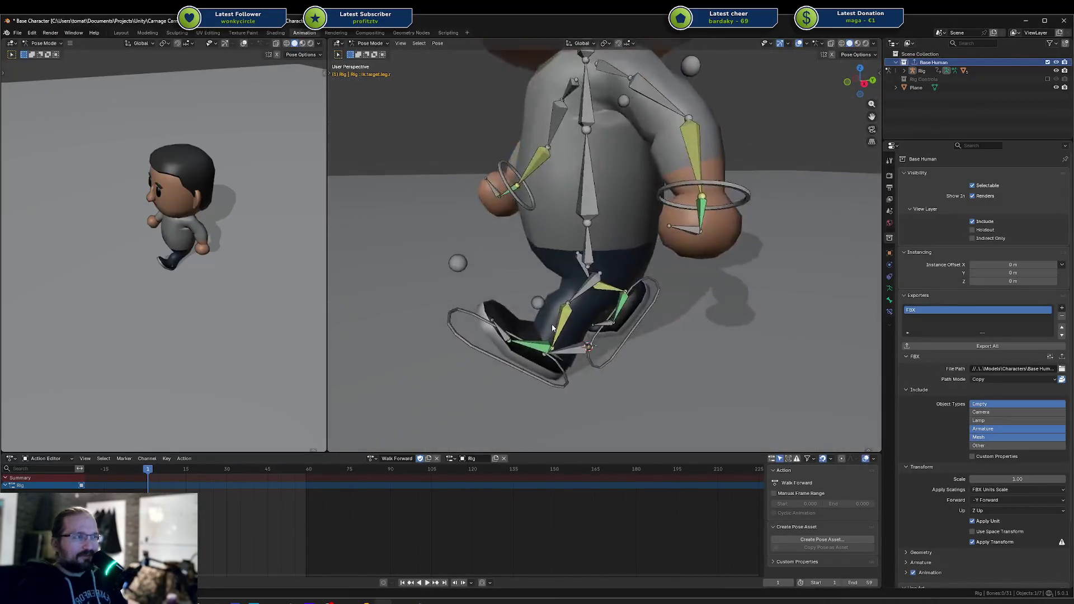
{"action": "scroll", "coordinate": [560, 313], "scroll_direction": "down", "scroll_amount": 8}
{"action": "key", "text": "space"}
{"action": "scroll", "coordinate": [622, 251], "scroll_direction": "up", "scroll_amount": 5}
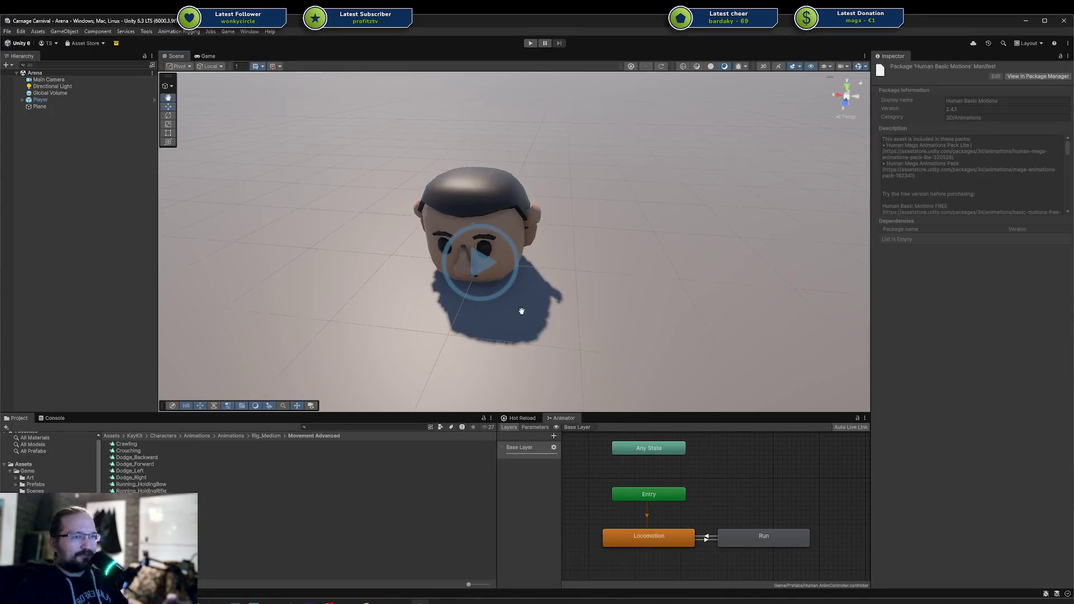
{"action": "left_click_drag", "start_coordinate": [526, 315], "coordinate": [474, 259]}
{"action": "left_click", "coordinate": [401, 602]}
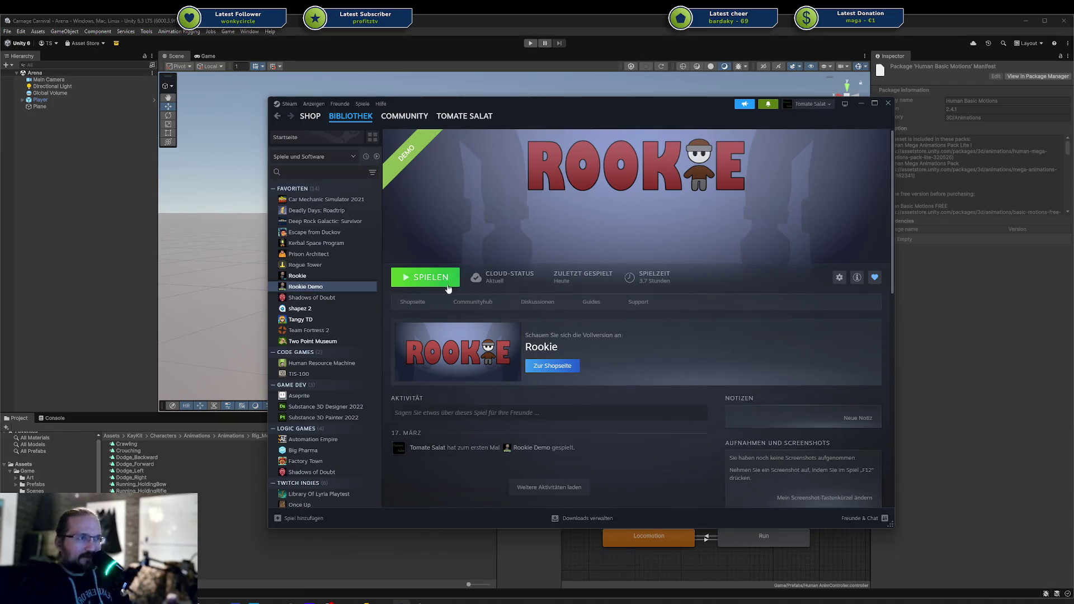
Step: Move the Steam library window off-screen and orbit Unity's Scene view to the head's side
{"action": "scroll", "coordinate": [592, 362], "scroll_direction": "down", "scroll_amount": 6}
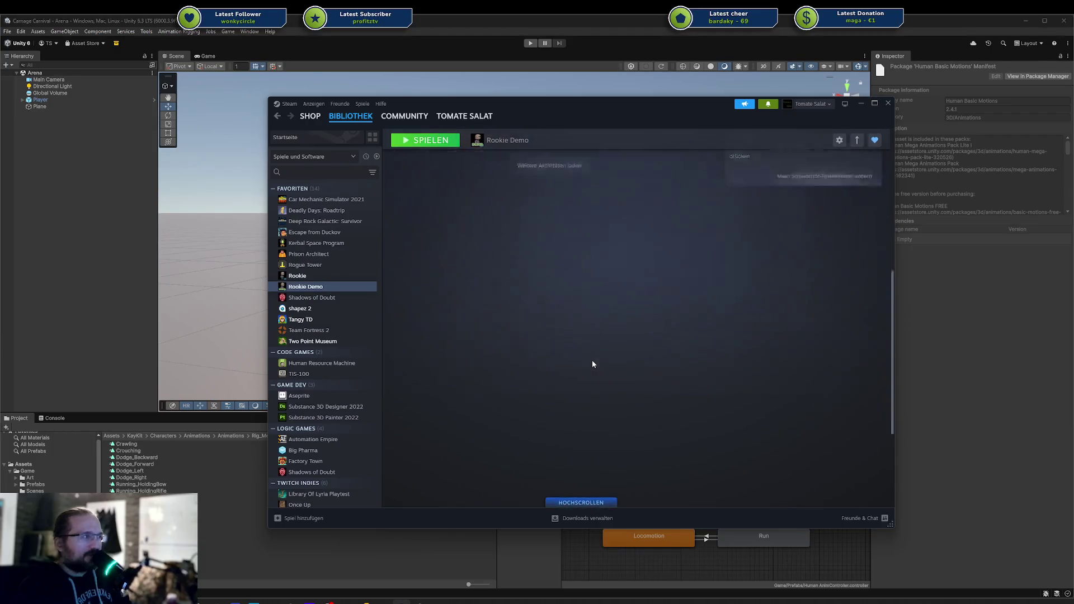
{"action": "scroll", "coordinate": [592, 364], "scroll_direction": "up", "scroll_amount": 6}
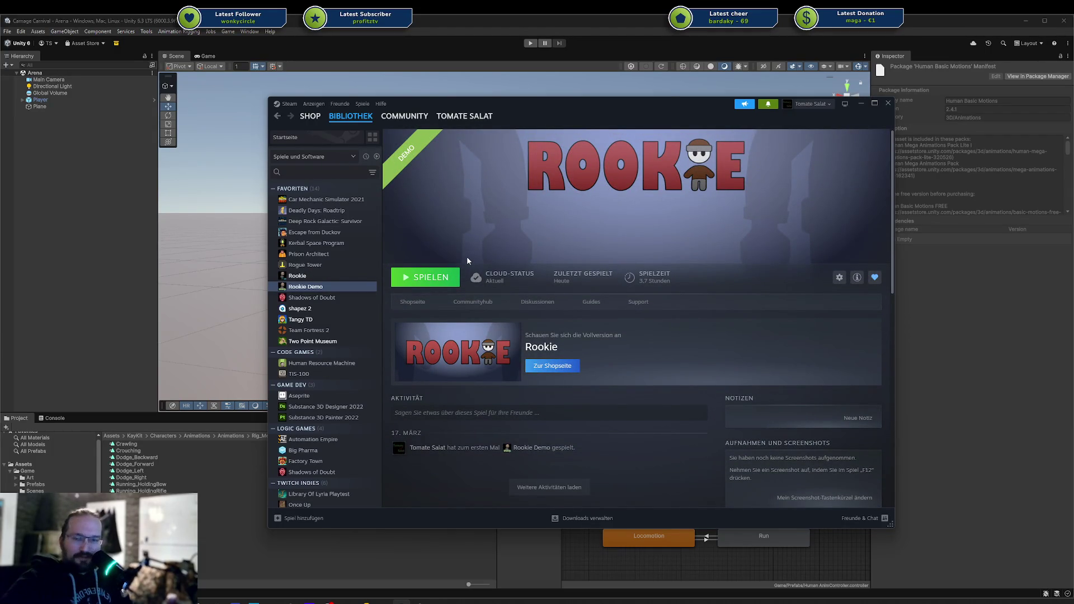
{"action": "left_click_drag", "start_coordinate": [490, 103], "coordinate": [1073, 103]}
{"action": "left_click_drag", "start_coordinate": [533, 194], "coordinate": [418, 213]}
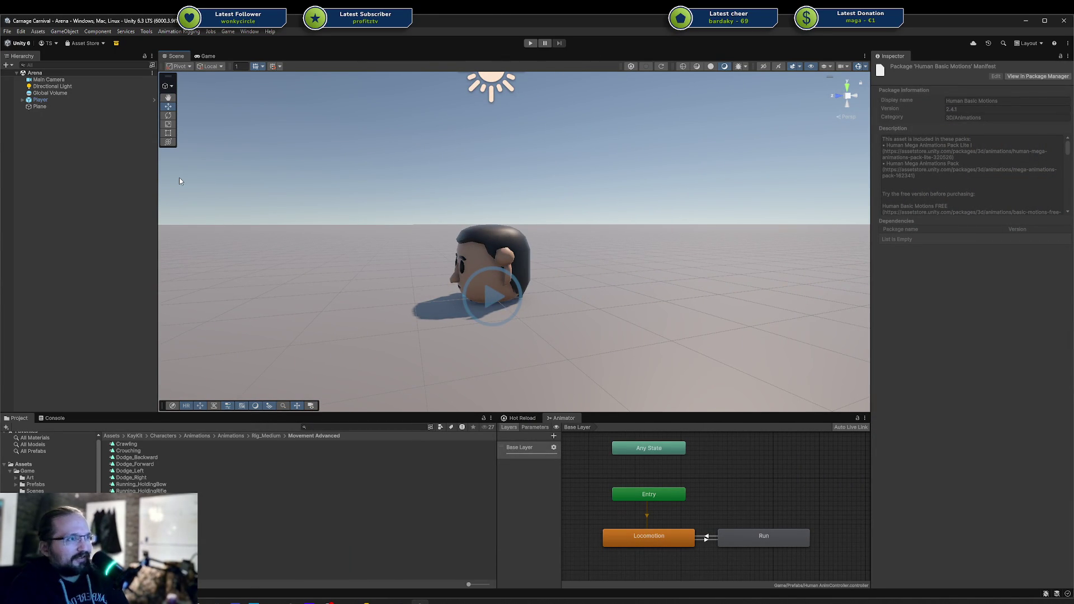
{"action": "mouse_move", "coordinate": [195, 190]}
{"action": "left_mouse_down"}
{"action": "mouse_move", "coordinate": [589, 270]}
{"action": "mouse_move", "coordinate": [453, 528]}
{"action": "left_mouse_up"}
{"action": "left_click", "coordinate": [365, 603]}
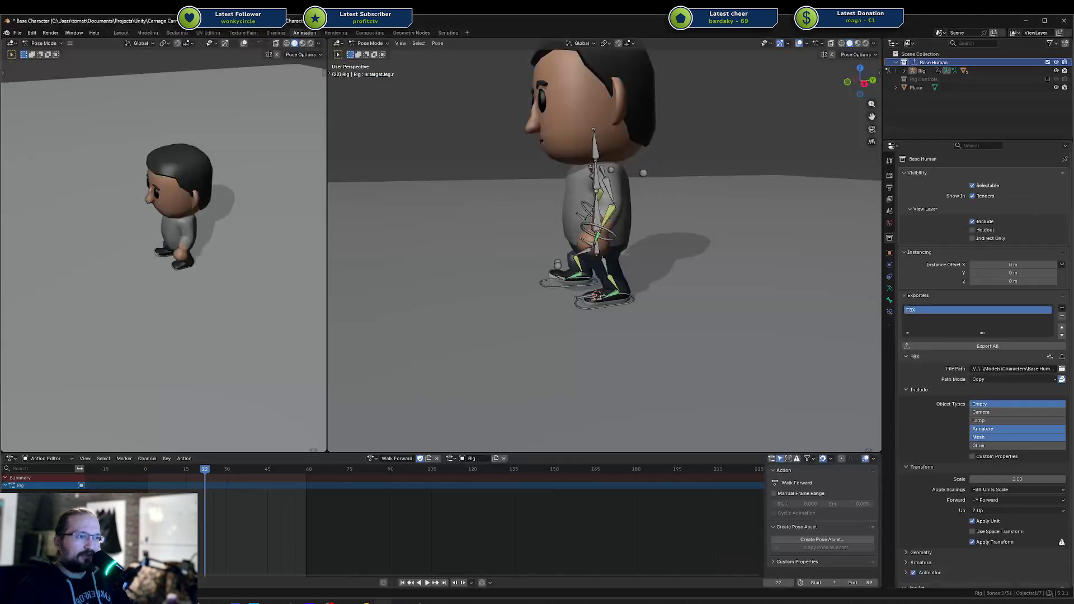
{"action": "key", "text": "ctrl+Tab"}
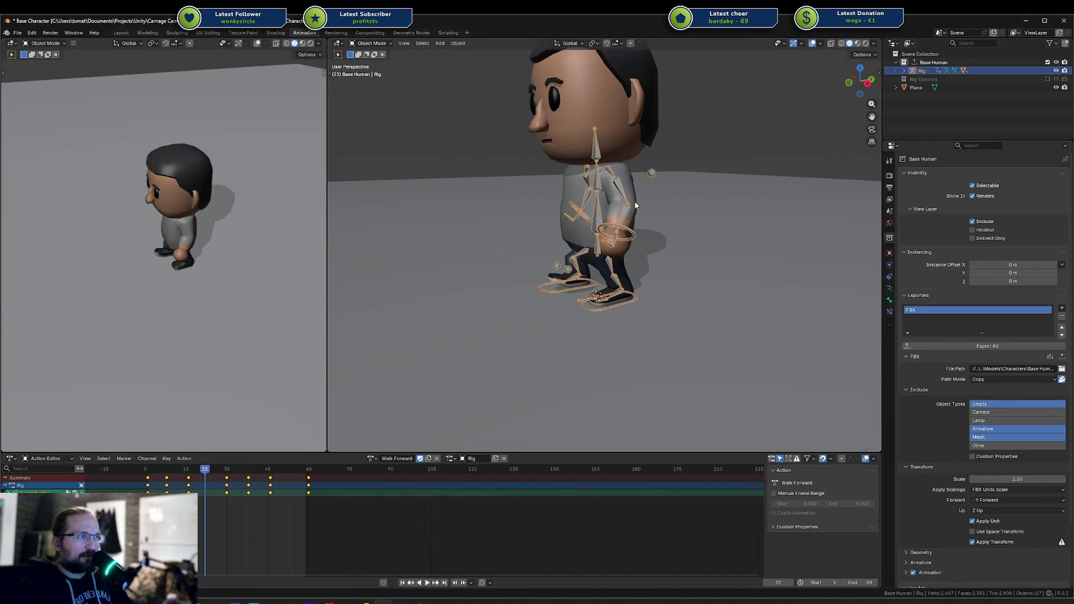
{"action": "left_click", "coordinate": [587, 201]}
{"action": "mouse_move", "coordinate": [587, 201]}
{"action": "left_mouse_down"}
{"action": "mouse_move", "coordinate": [684, 182]}
{"action": "mouse_move", "coordinate": [656, 185]}
{"action": "left_mouse_up"}
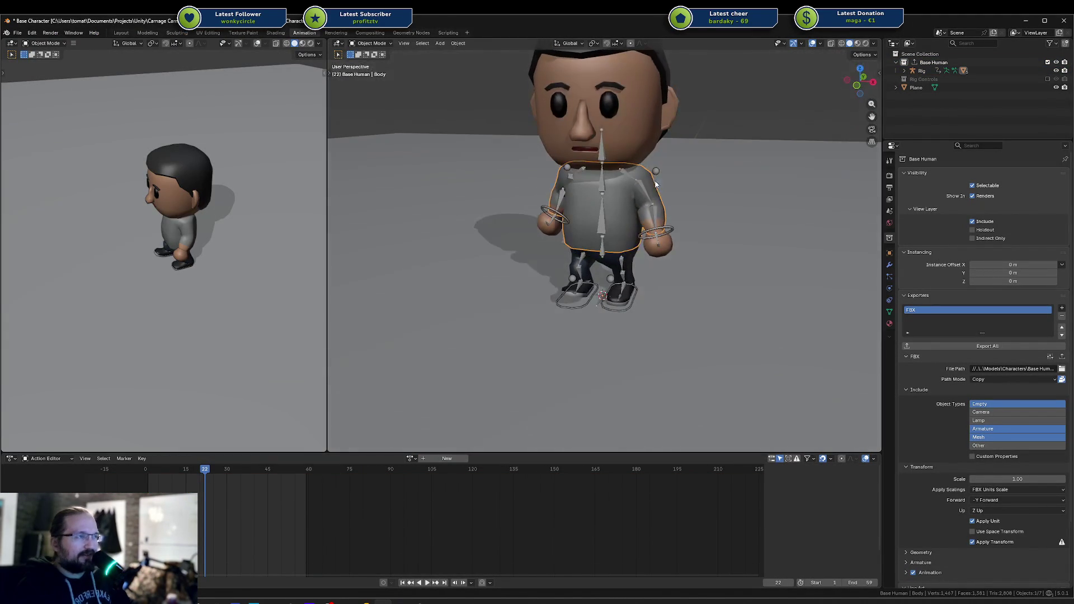
{"action": "key", "text": "g"}
{"action": "key", "text": "Escape"}
{"action": "left_click", "coordinate": [651, 132]}
{"action": "key", "text": "g"}
{"action": "key", "text": "Escape"}
{"action": "left_click", "coordinate": [663, 246]}
{"action": "key", "text": "g"}
{"action": "key", "text": "Escape"}
{"action": "left_click", "coordinate": [614, 268]}
{"action": "key", "text": "g"}
{"action": "key", "text": "Escape"}
{"action": "left_click", "coordinate": [624, 283]}
{"action": "key", "text": "g"}
{"action": "key", "text": "Escape"}
{"action": "left_click", "coordinate": [616, 224]}
{"action": "key", "text": "g"}
{"action": "key", "text": "Escape"}
{"action": "key", "text": "g"}
{"action": "key", "text": "Escape"}
{"action": "left_click", "coordinate": [665, 114]}
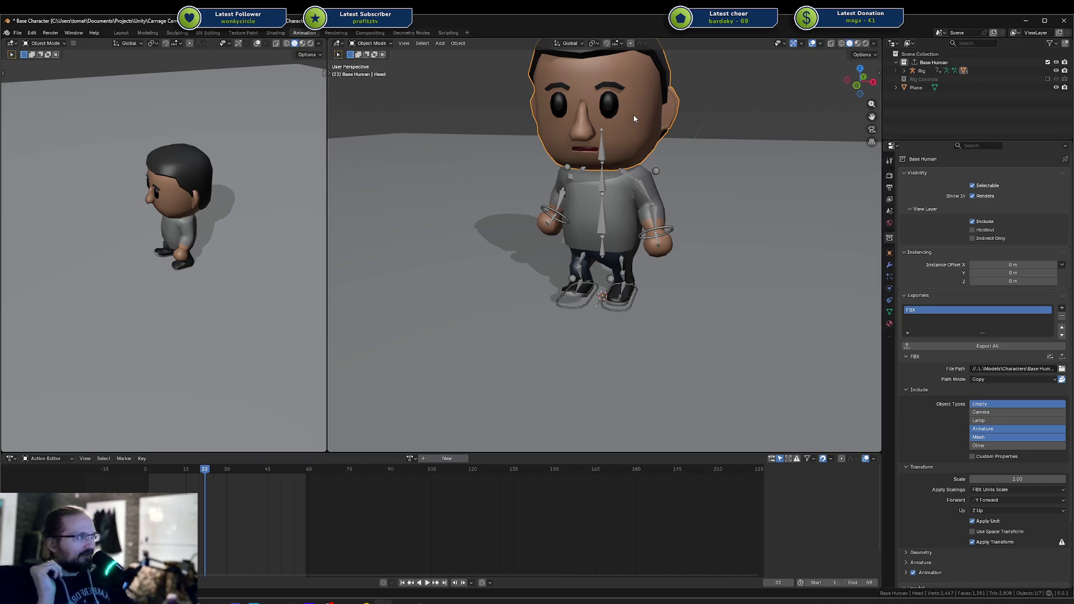
{"action": "left_click", "coordinate": [420, 602]}
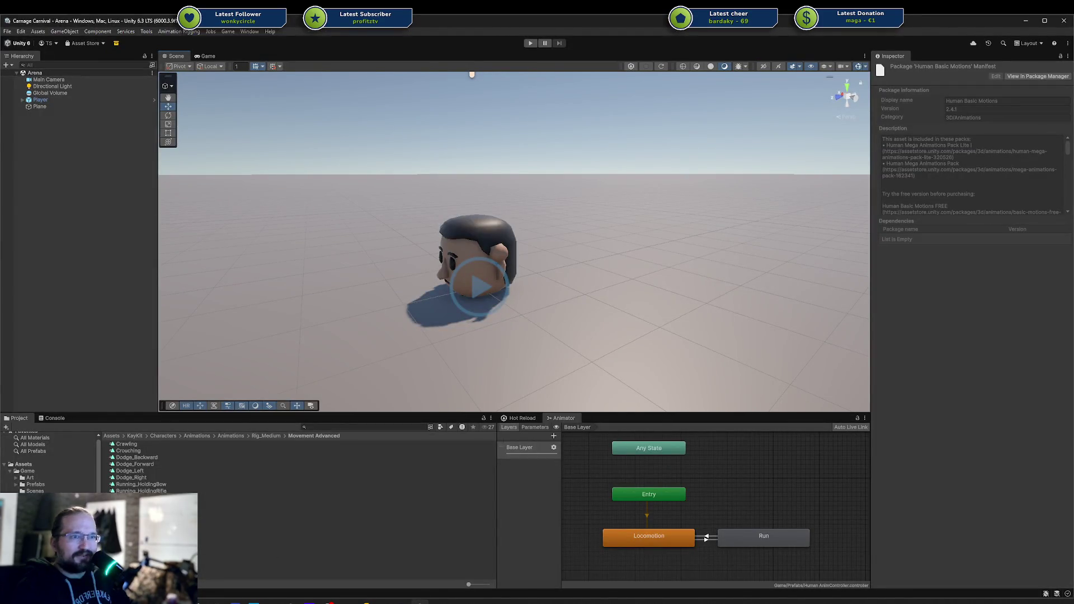
Step: Browse the Project window to Art/Models/Characters and select the Base Human model
{"action": "left_click", "coordinate": [35, 484]}
{"action": "mouse_move", "coordinate": [581, 280]}
{"action": "left_mouse_down"}
{"action": "mouse_move", "coordinate": [695, 224]}
{"action": "mouse_move", "coordinate": [737, 240]}
{"action": "mouse_move", "coordinate": [529, 232]}
{"action": "left_mouse_up"}
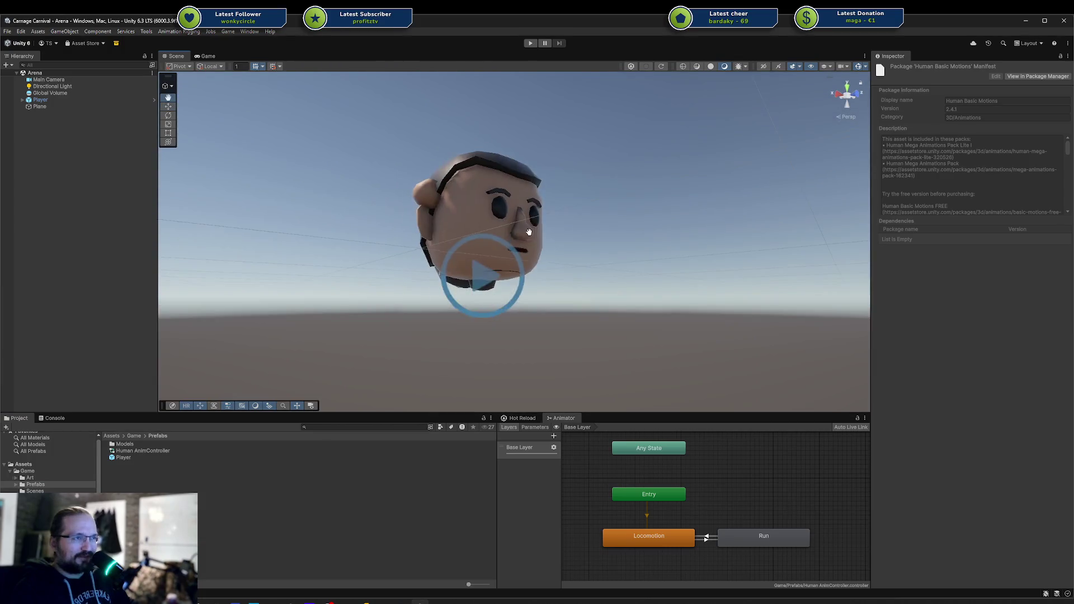
{"action": "left_click_drag", "start_coordinate": [502, 195], "coordinate": [433, 239]}
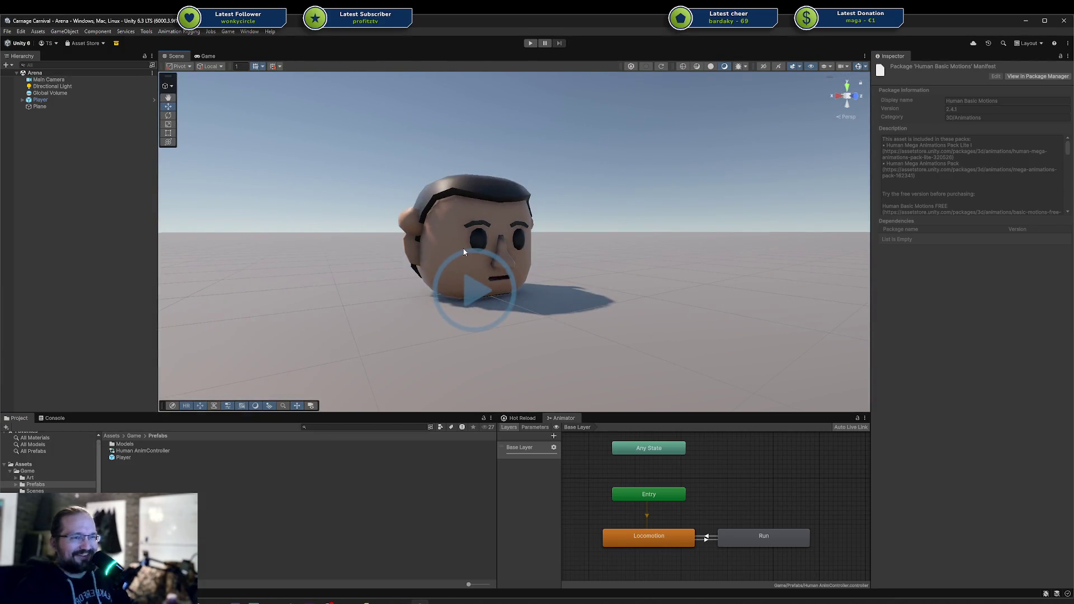
{"action": "left_click_drag", "start_coordinate": [607, 285], "coordinate": [363, 253]}
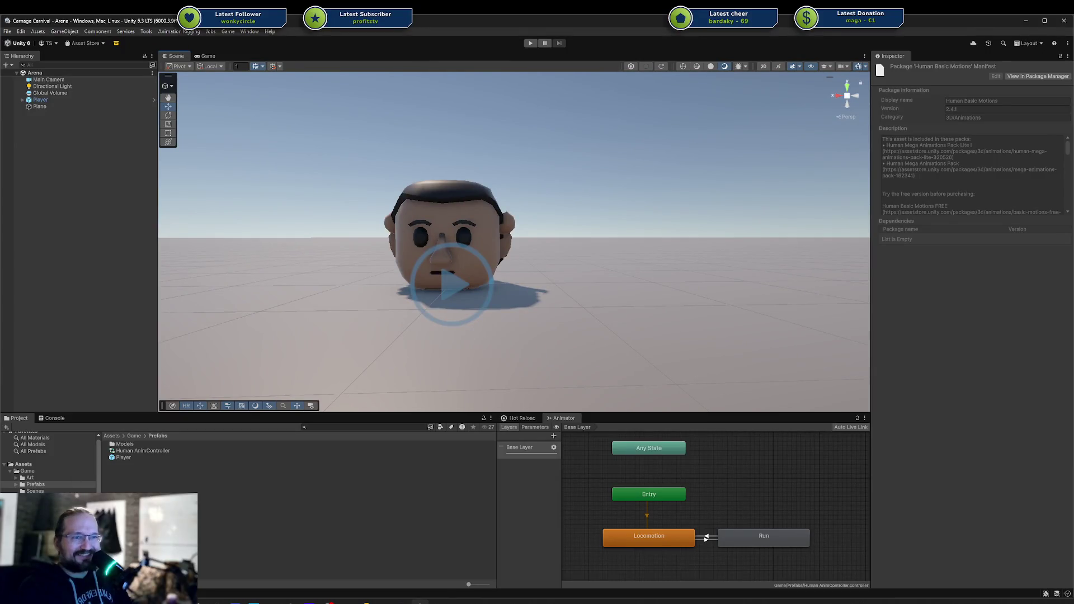
{"action": "left_click", "coordinate": [35, 485]}
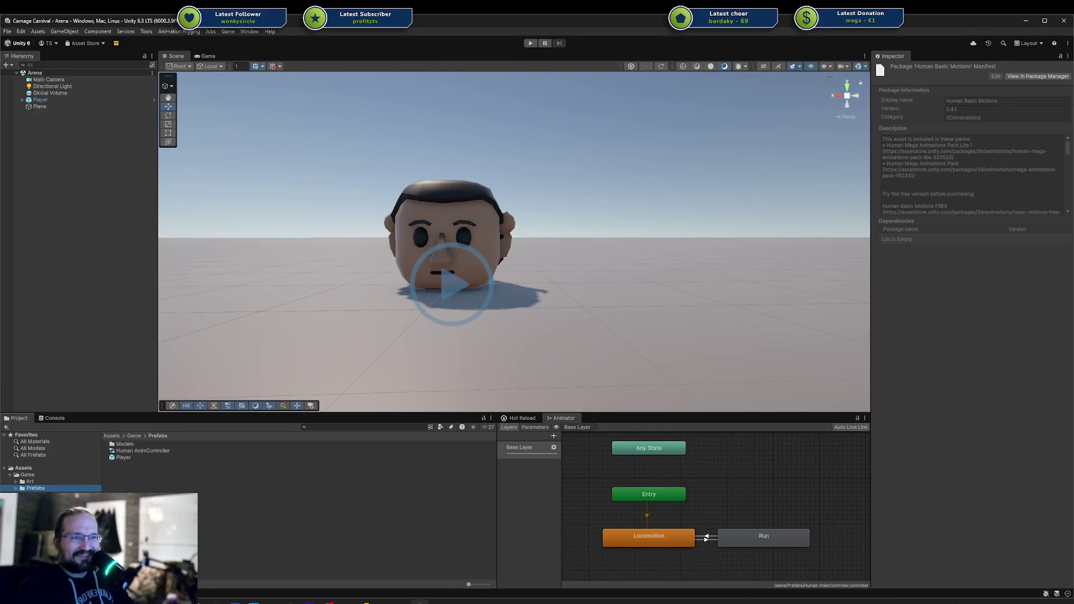
{"action": "left_click", "coordinate": [16, 482]}
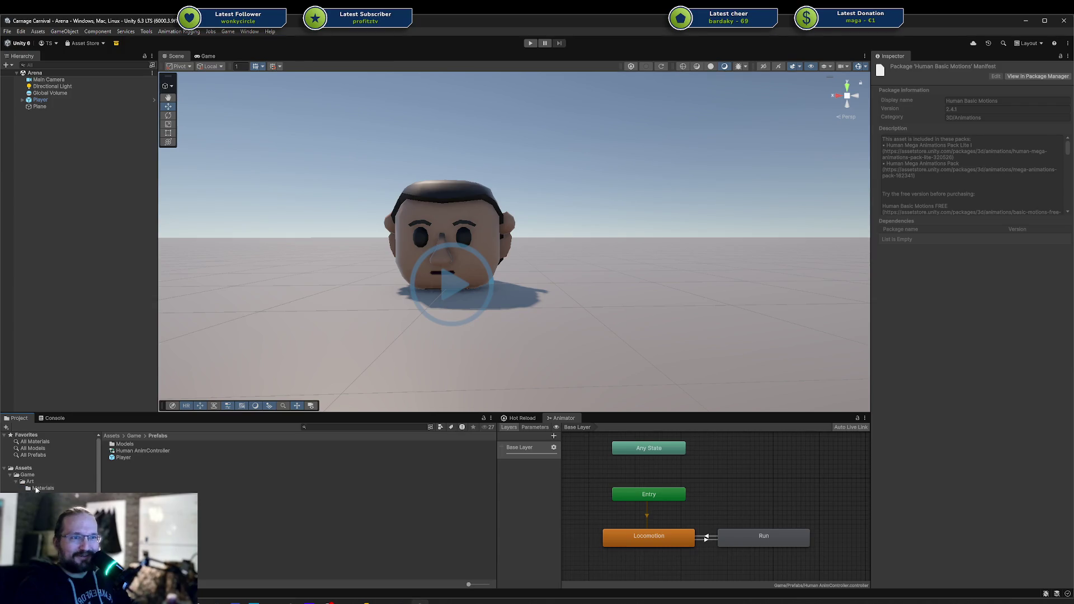
{"action": "left_click", "coordinate": [48, 502]}
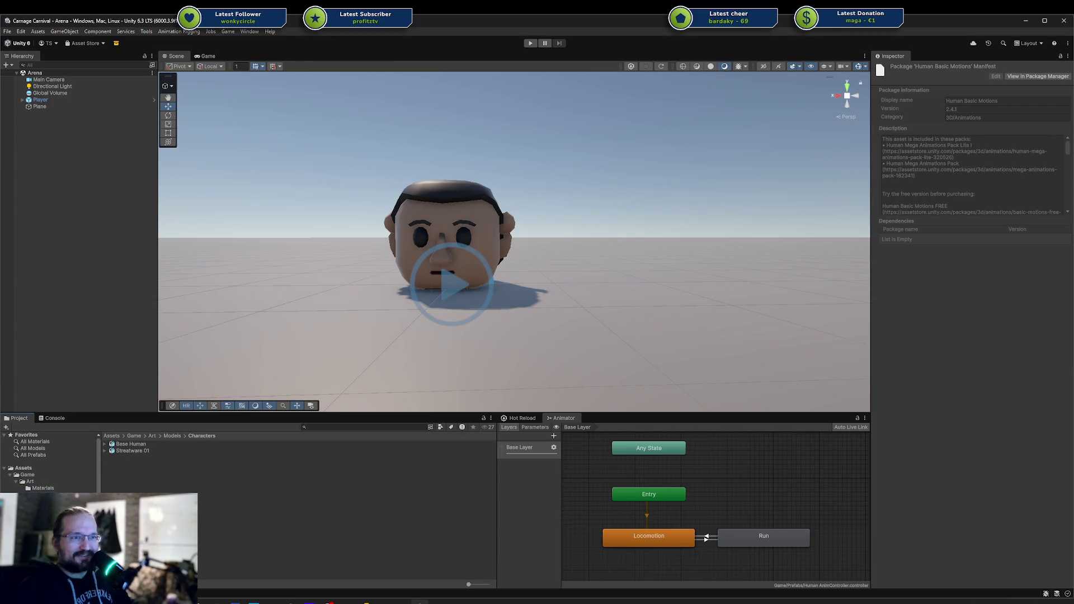
{"action": "left_click", "coordinate": [138, 446]}
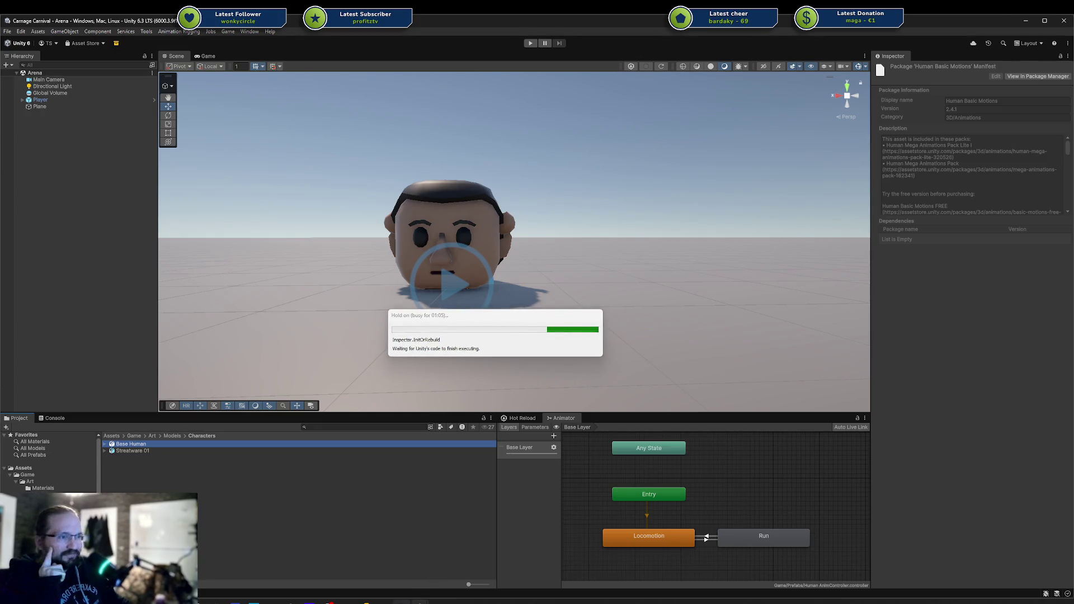
Step: Switch to Rider and open Task Manager to locate the Unity Editor process
{"action": "key", "text": "alt+Tab"}
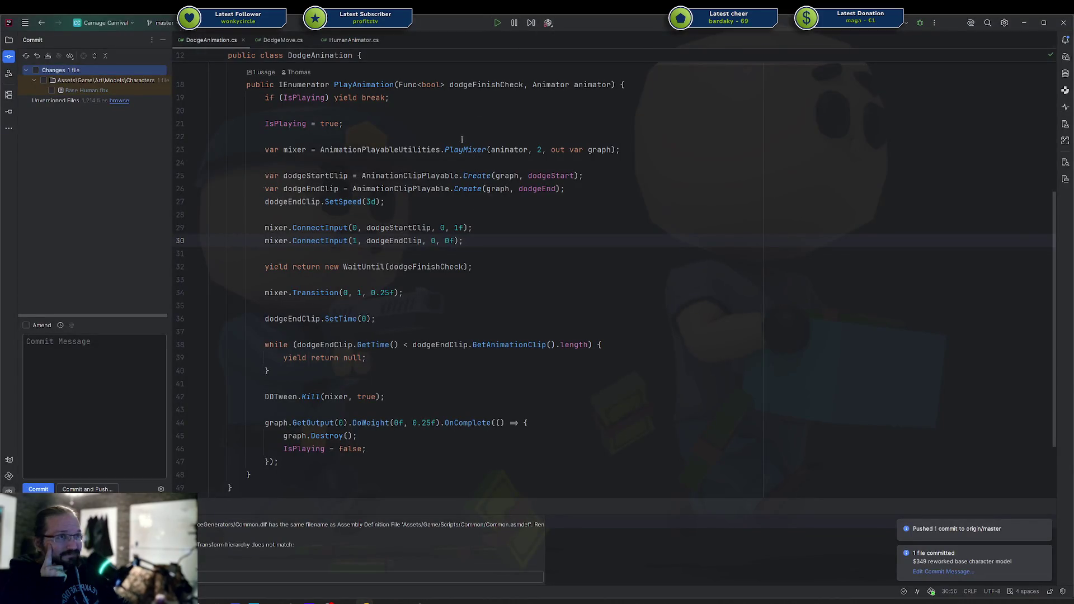
{"action": "left_click", "coordinate": [550, 24]}
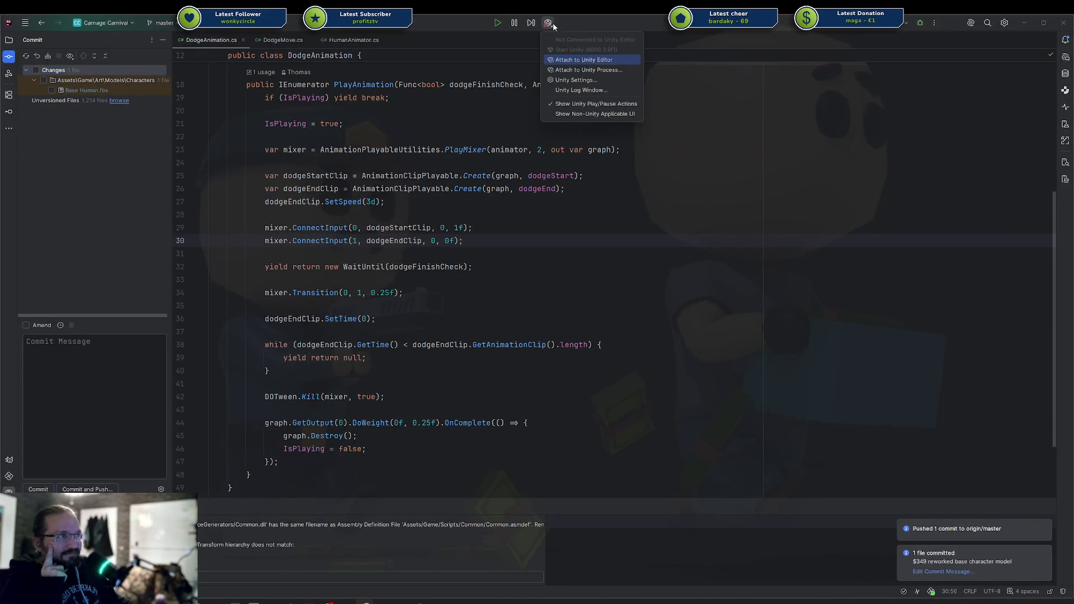
{"action": "left_click", "coordinate": [453, 95]}
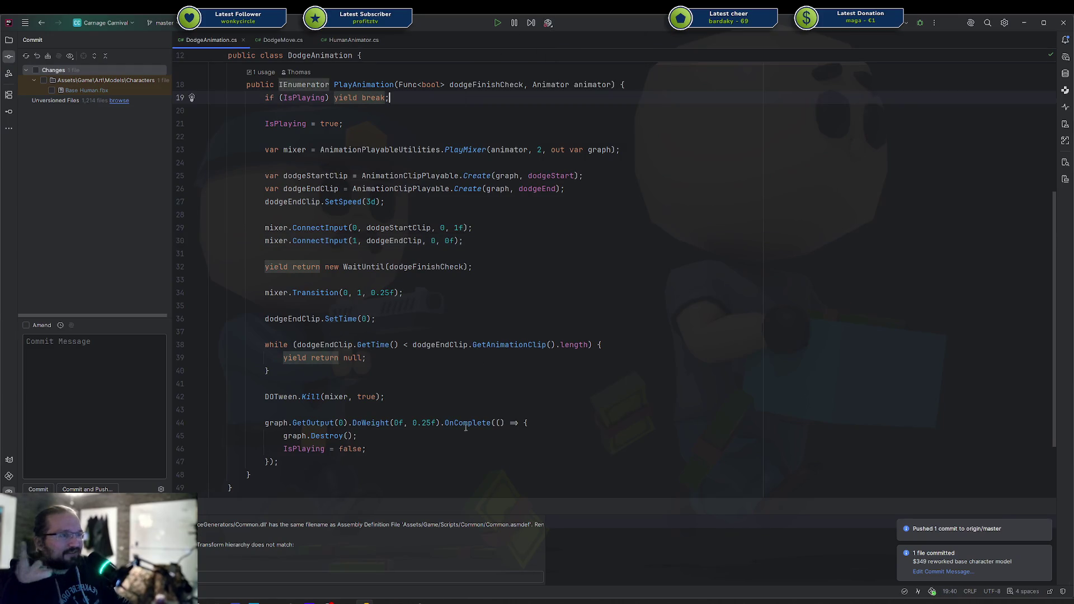
{"action": "right_click", "coordinate": [475, 599]}
{"action": "left_click", "coordinate": [504, 576]}
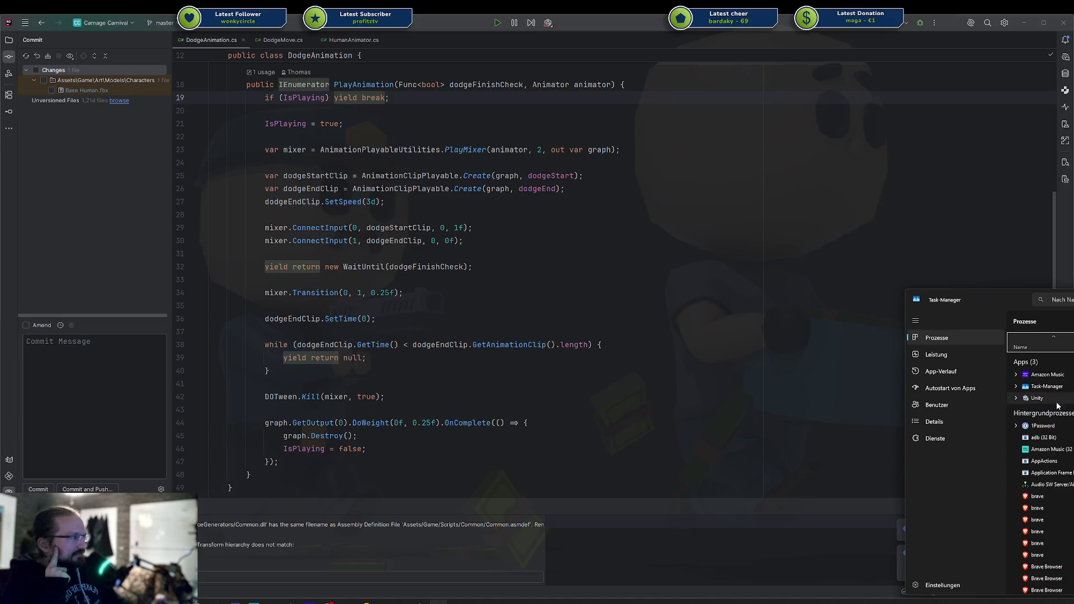
{"action": "right_click", "coordinate": [1057, 398]}
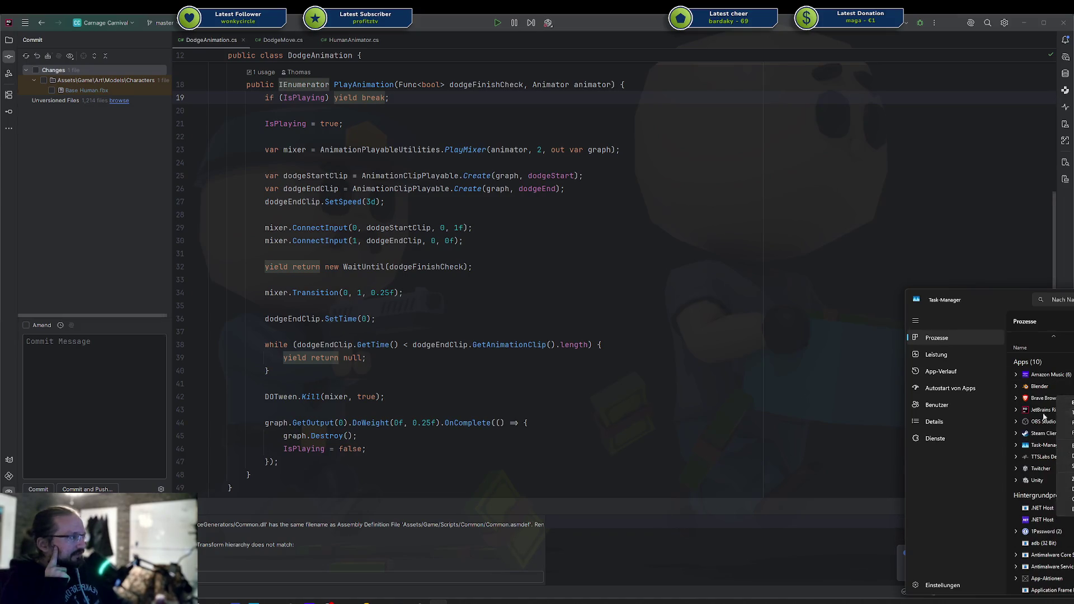
{"action": "scroll", "coordinate": [1042, 485], "scroll_direction": "down", "scroll_amount": 10}
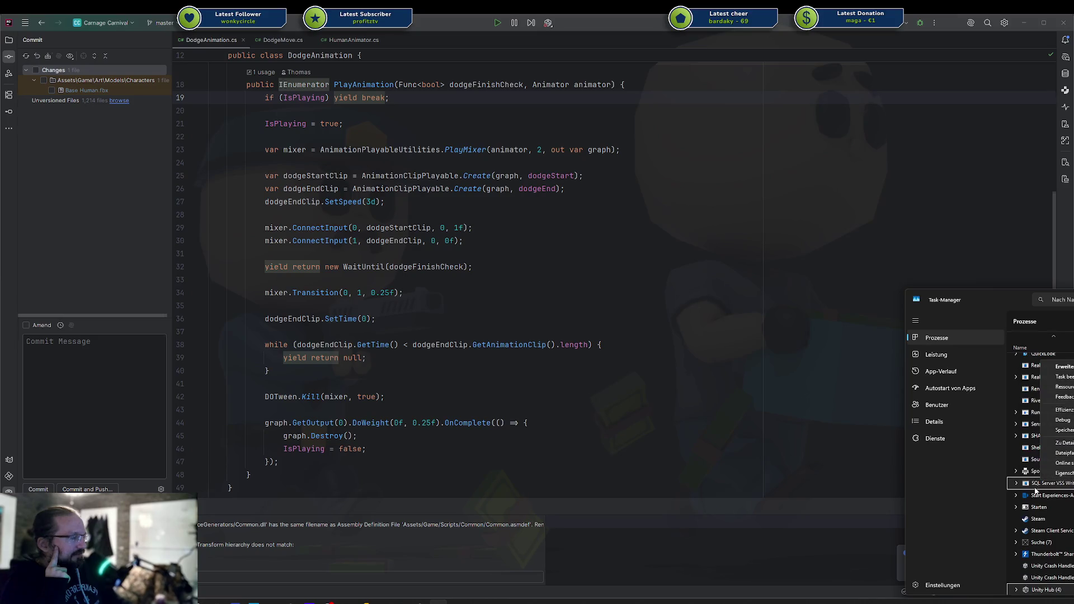
{"action": "left_click", "coordinate": [1036, 491]}
{"action": "scroll", "coordinate": [1044, 484], "scroll_direction": "up", "scroll_amount": 6}
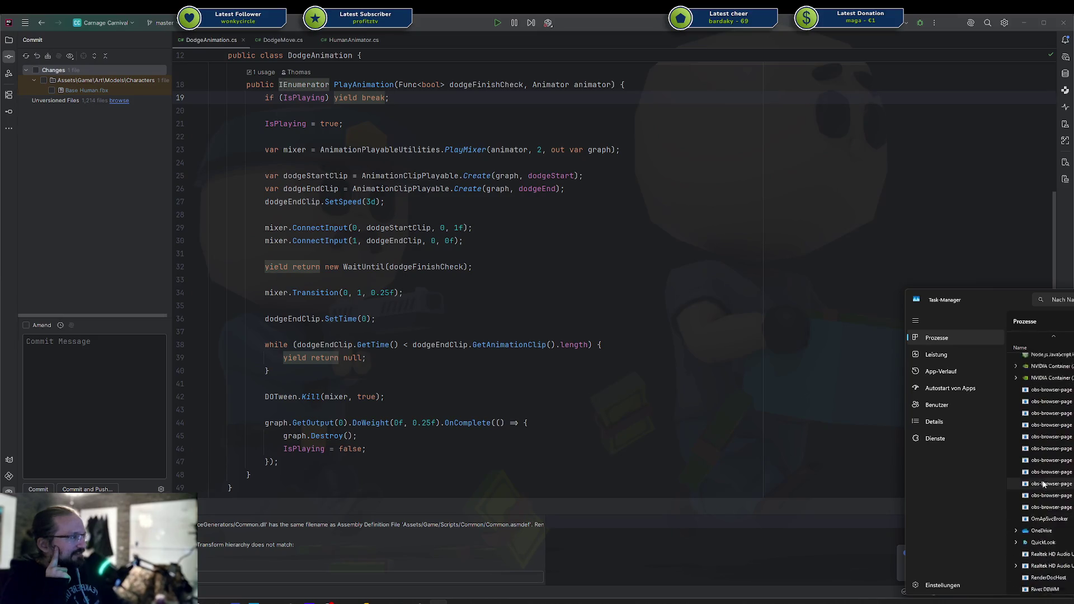
{"action": "scroll", "coordinate": [1059, 477], "scroll_direction": "up", "scroll_amount": 10}
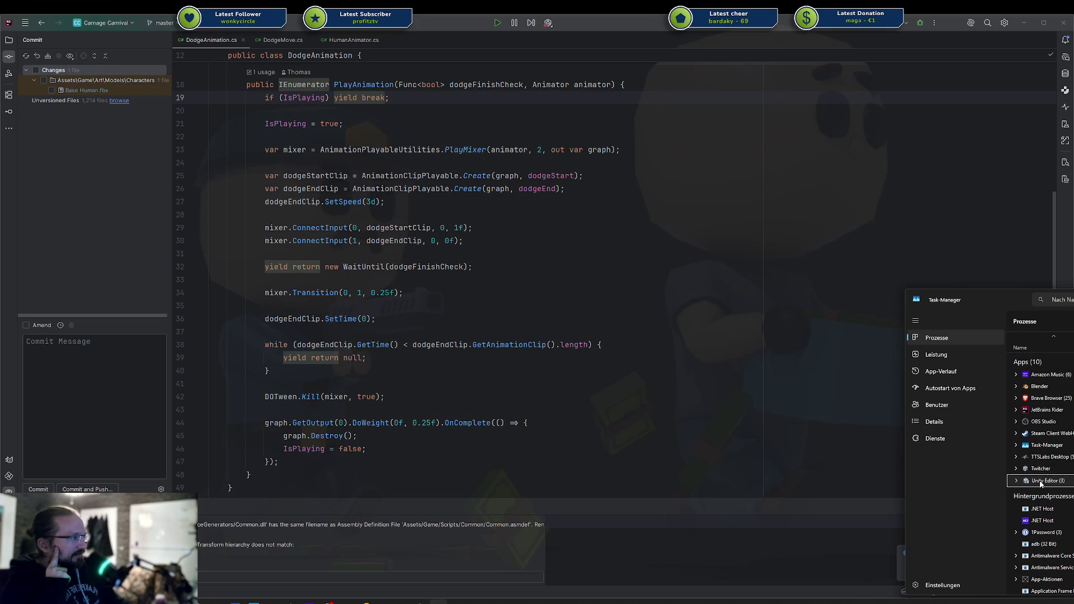
Step: End the Unity Editor task and relaunch Unity from Rider's Unity toolbar menu
{"action": "right_click", "coordinate": [1060, 480]}
{"action": "left_click", "coordinate": [1061, 378]}
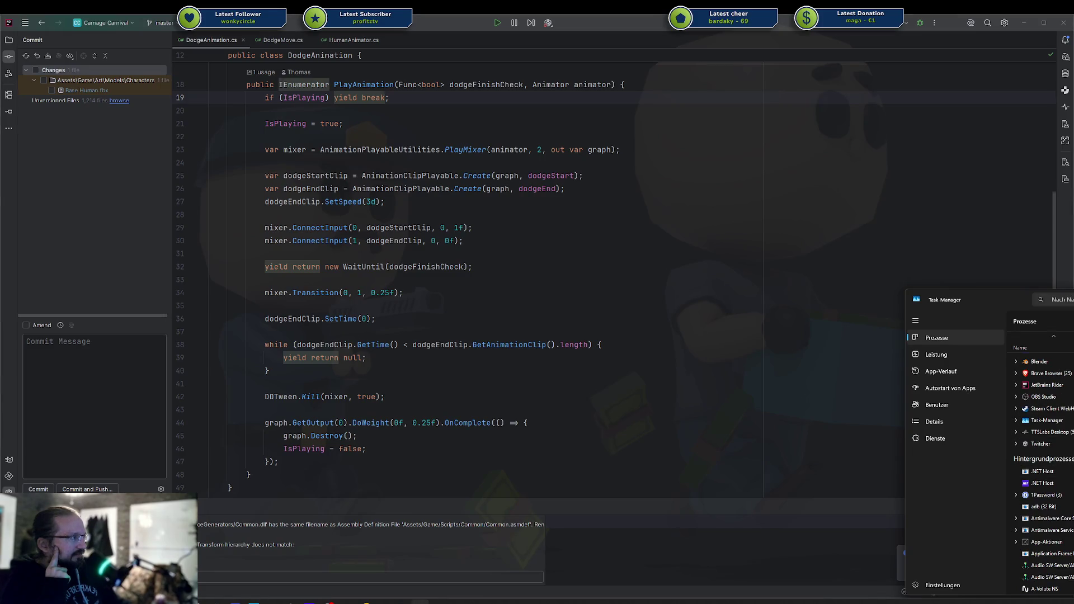
{"action": "left_click", "coordinate": [548, 22]}
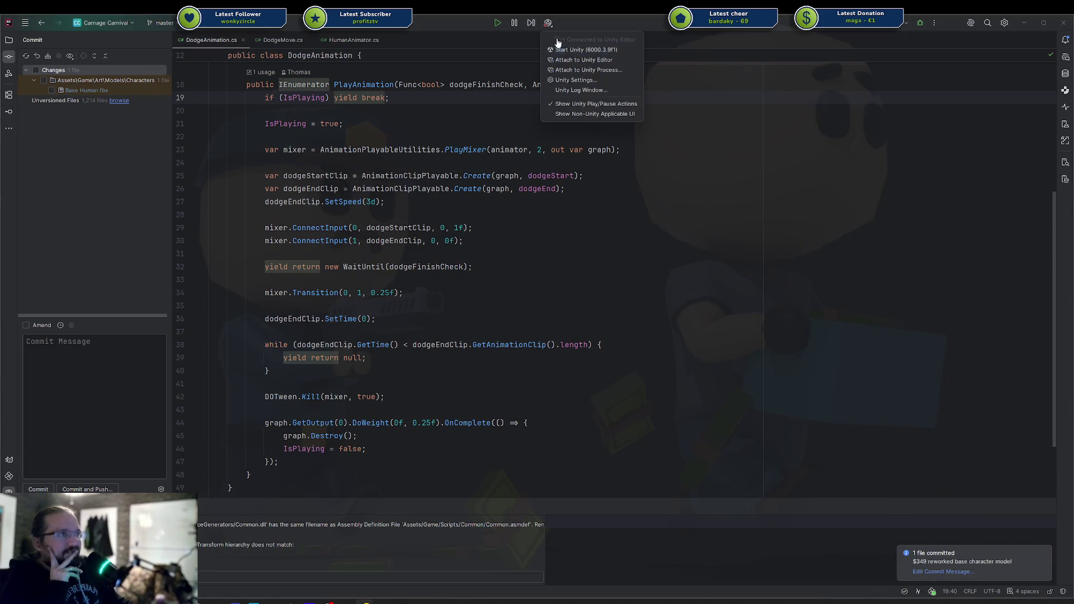
{"action": "left_click", "coordinate": [560, 49]}
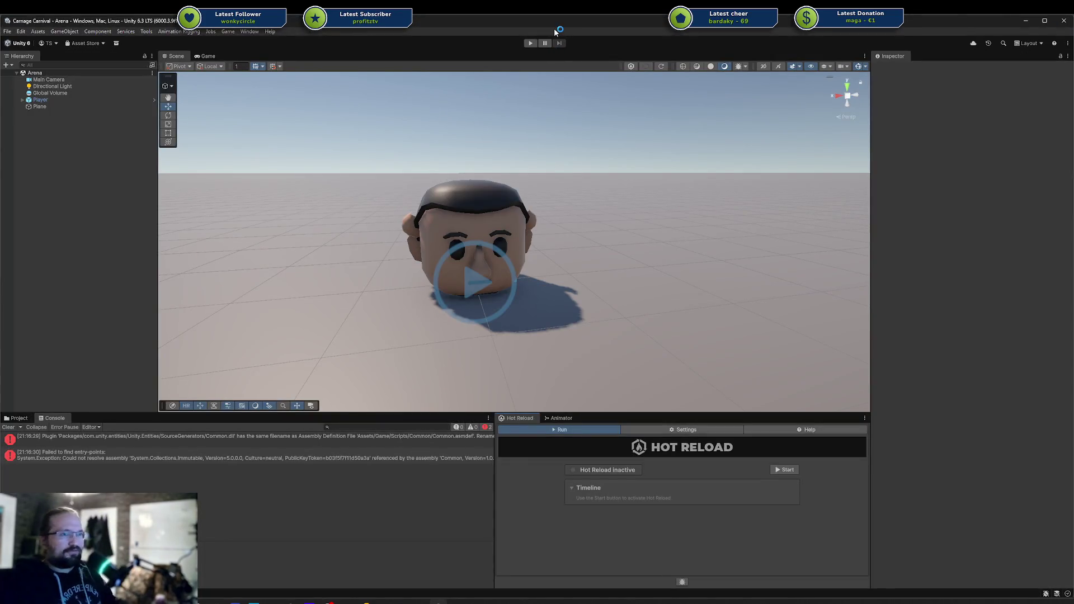
Step: Clear the Console errors and browse the Project panel to Assets/Game/Art, opening Models
{"action": "left_click", "coordinate": [9, 427]}
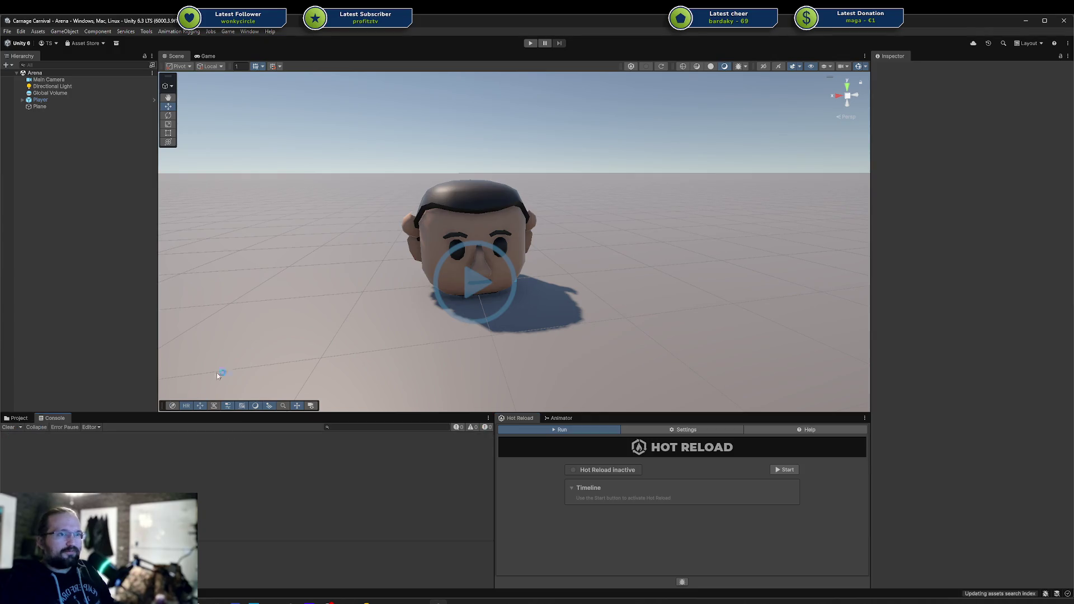
{"action": "left_click", "coordinate": [20, 418]}
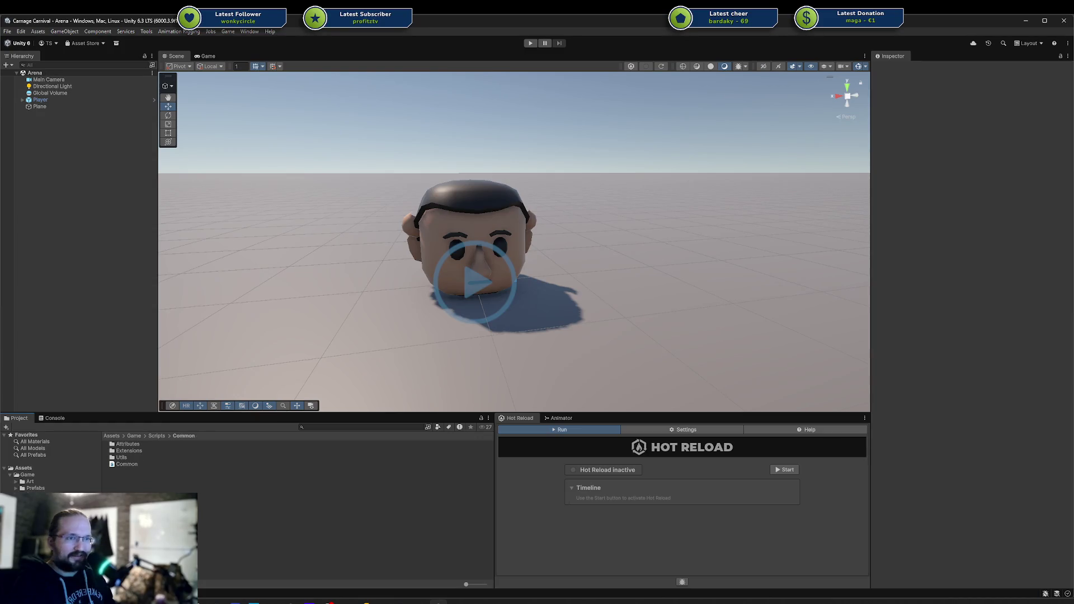
{"action": "left_click", "coordinate": [16, 483]}
{"action": "left_click", "coordinate": [16, 483]}
{"action": "left_click", "coordinate": [39, 494]}
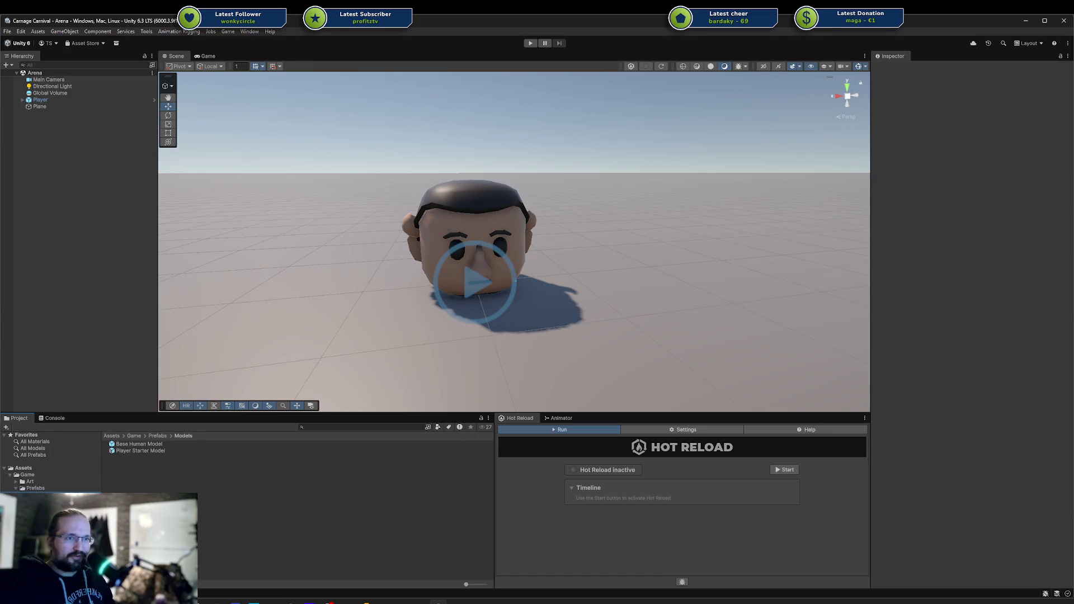
{"action": "left_click", "coordinate": [78, 489]}
{"action": "left_click", "coordinate": [77, 482]}
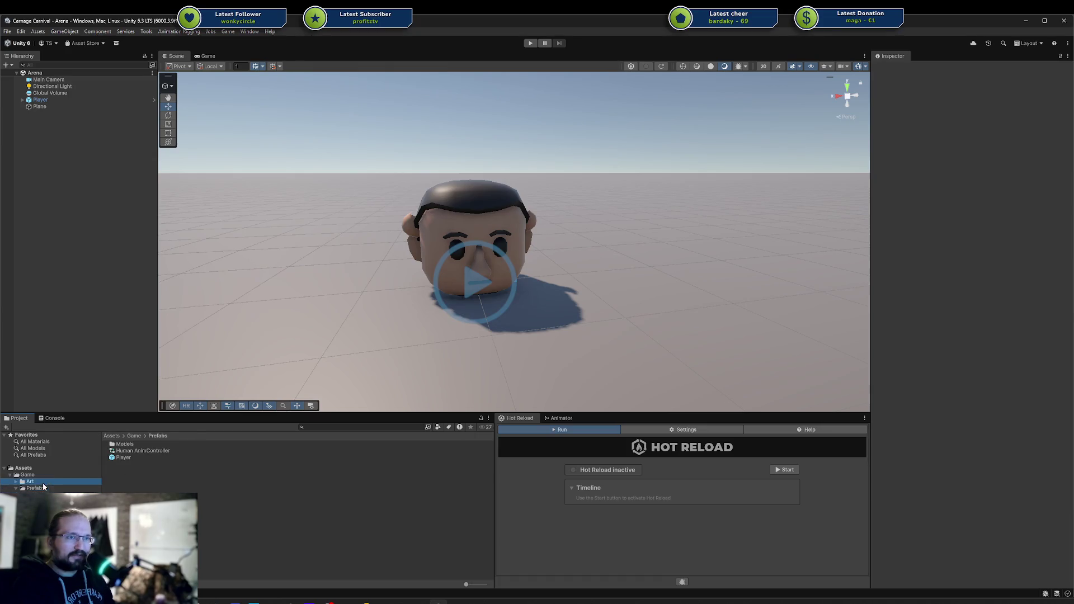
{"action": "left_click", "coordinate": [76, 482]}
{"action": "double_click", "coordinate": [123, 451]}
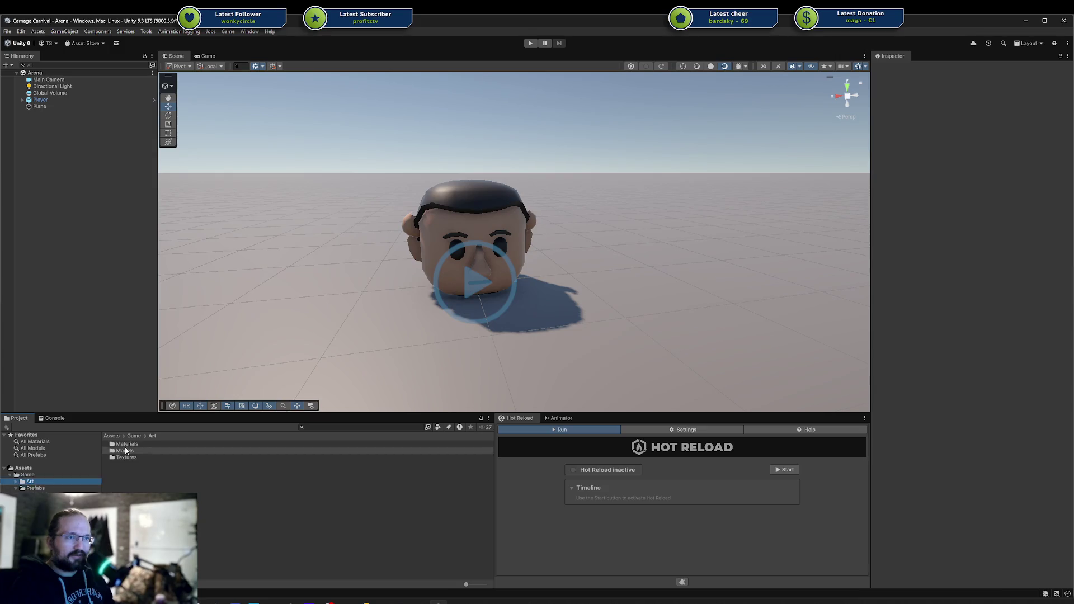
Step: Set Base Human's rig Avatar Definition to Create From This Model and apply it
{"action": "double_click", "coordinate": [126, 444]}
{"action": "left_click", "coordinate": [130, 444]}
{"action": "left_click_drag", "start_coordinate": [951, 464], "coordinate": [988, 460]}
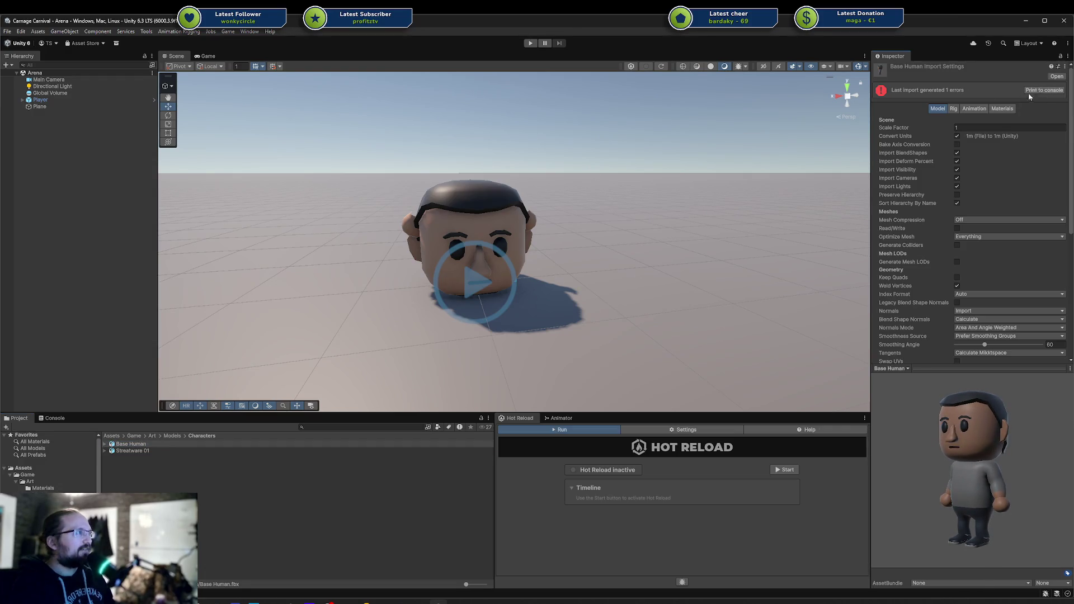
{"action": "left_click", "coordinate": [958, 110]}
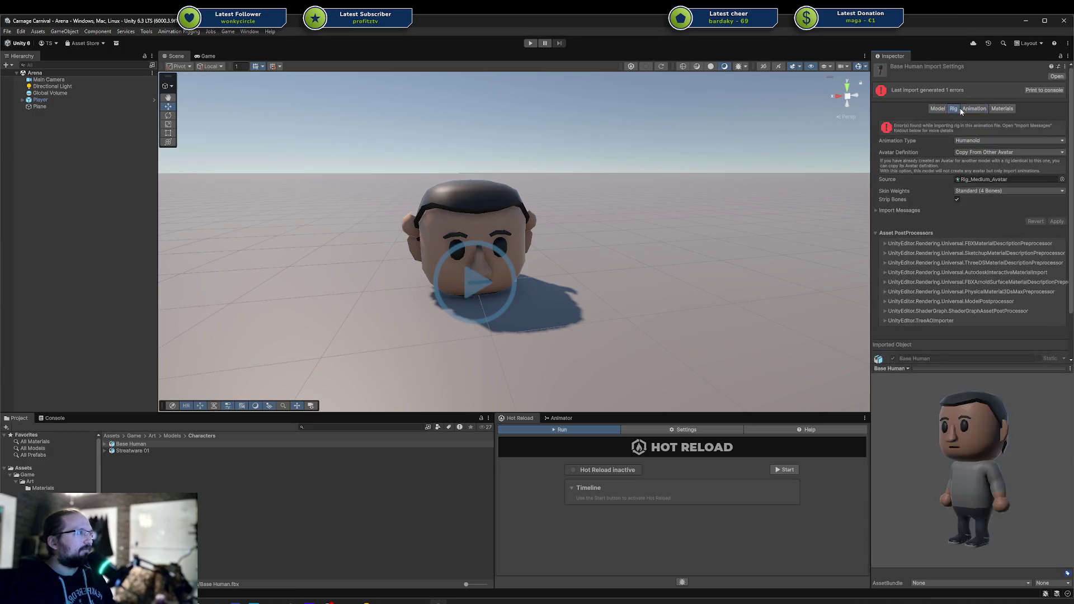
{"action": "left_click", "coordinate": [1017, 180]}
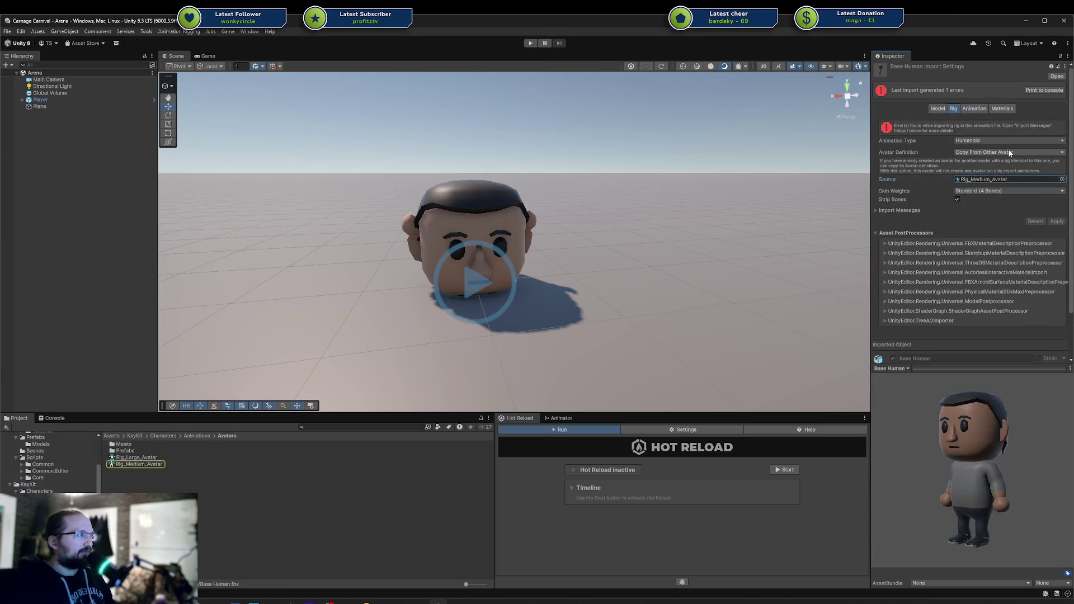
{"action": "left_click", "coordinate": [1006, 154]}
{"action": "left_click", "coordinate": [996, 171]}
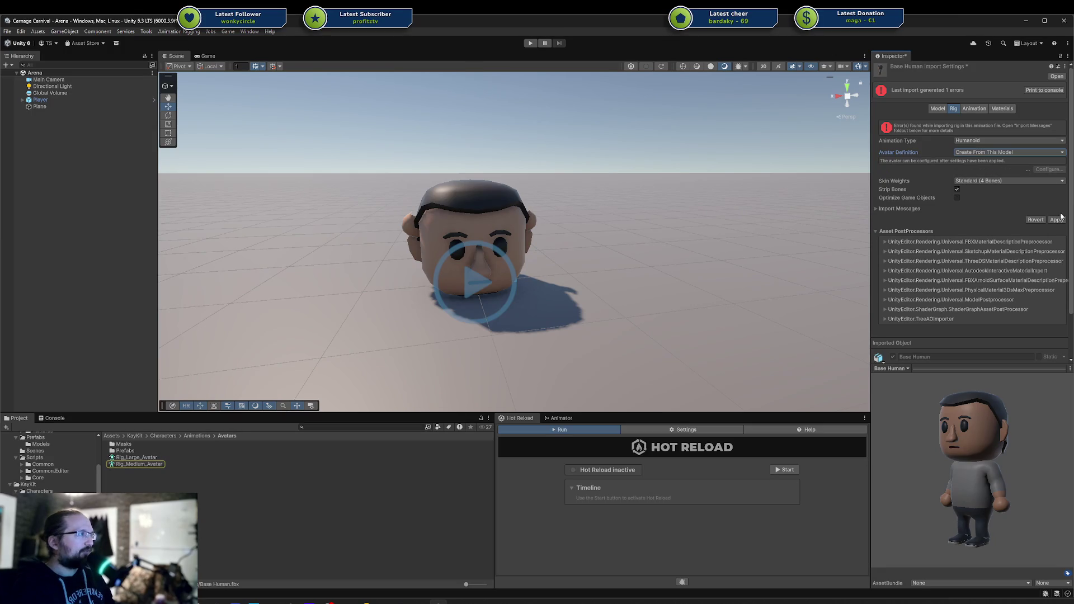
{"action": "left_click", "coordinate": [1059, 220]}
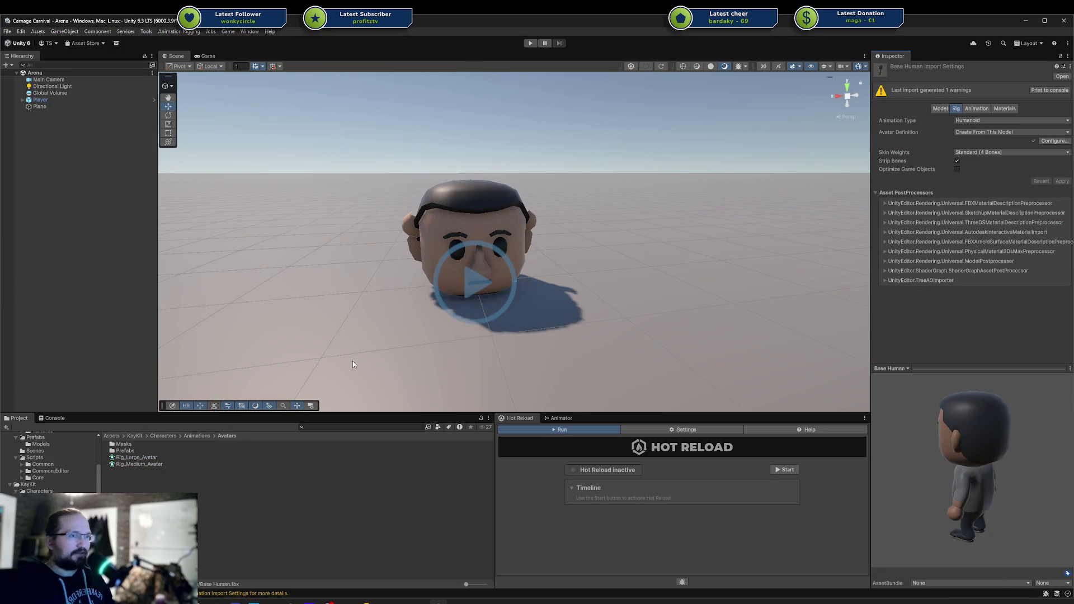
{"action": "left_click", "coordinate": [31, 101]}
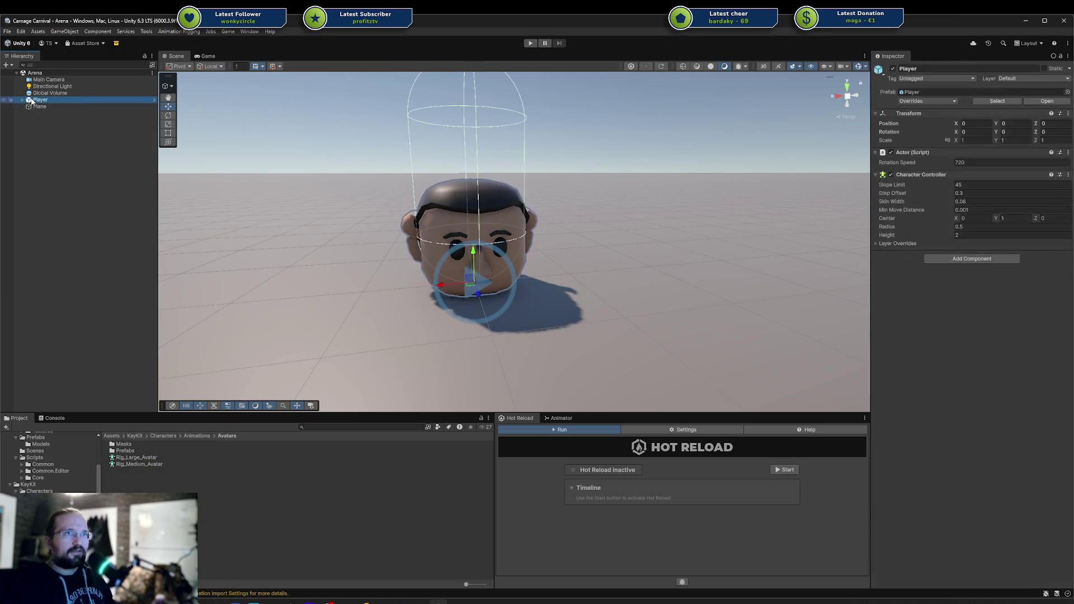
Step: Expand Player to inspect its Player Starter Model and Move Controller children
{"action": "left_click", "coordinate": [23, 100]}
{"action": "left_click", "coordinate": [50, 106]}
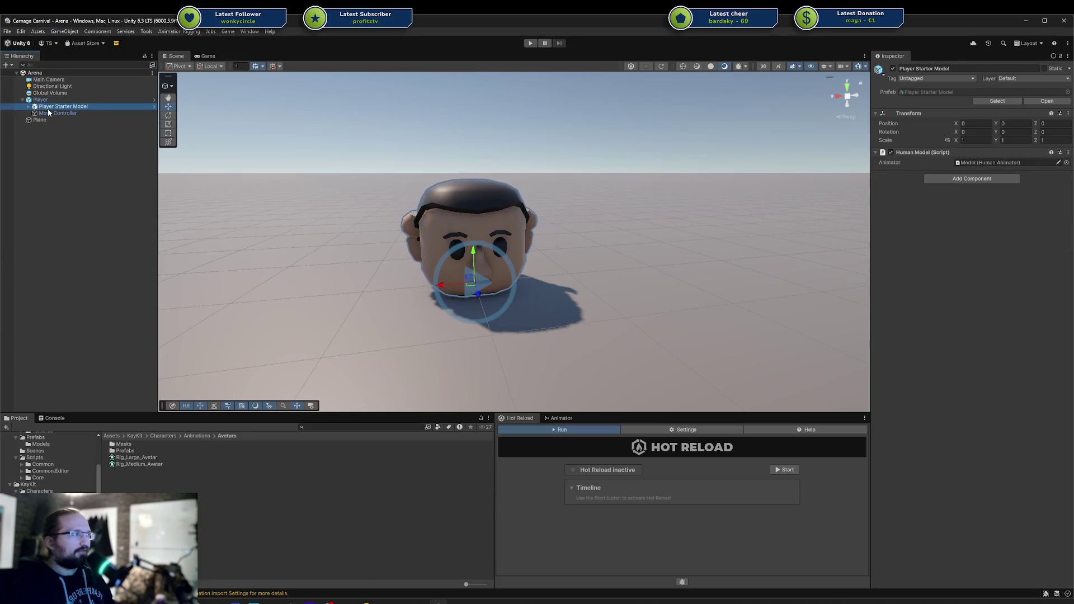
{"action": "left_click", "coordinate": [50, 113]}
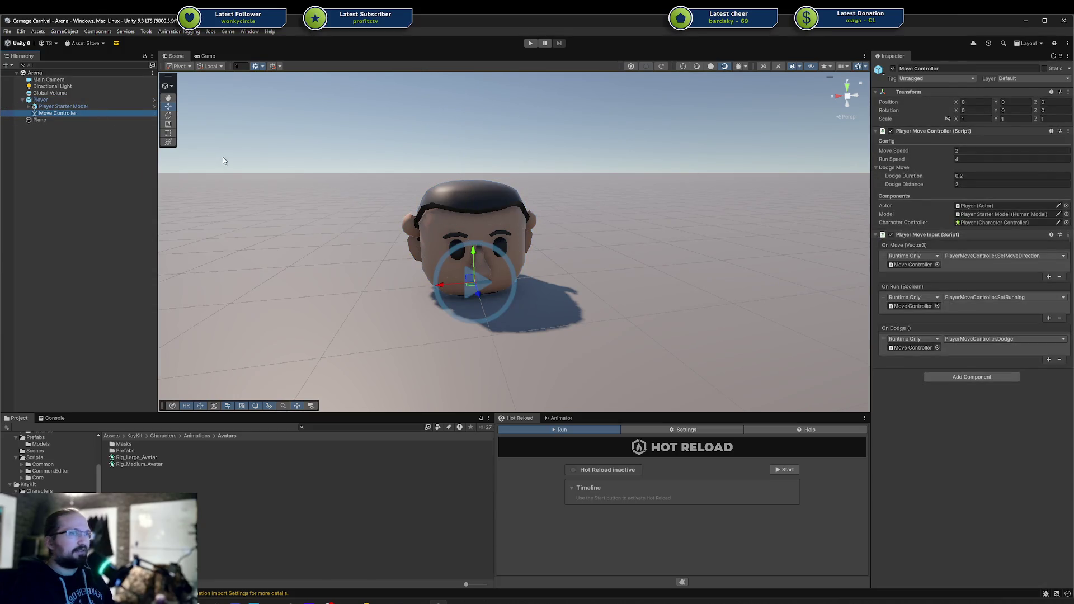
{"action": "left_click", "coordinate": [28, 106]}
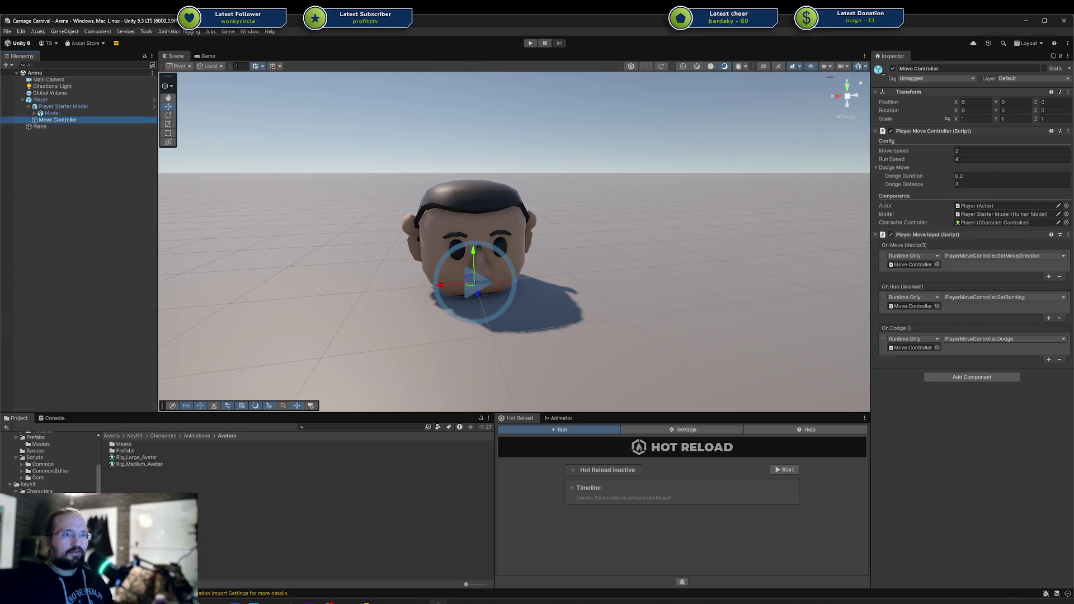
Step: Drag Base Human into the scene as a test, then delete it
{"action": "scroll", "coordinate": [49, 461], "scroll_direction": "up", "scroll_amount": 5}
{"action": "left_click", "coordinate": [45, 501]}
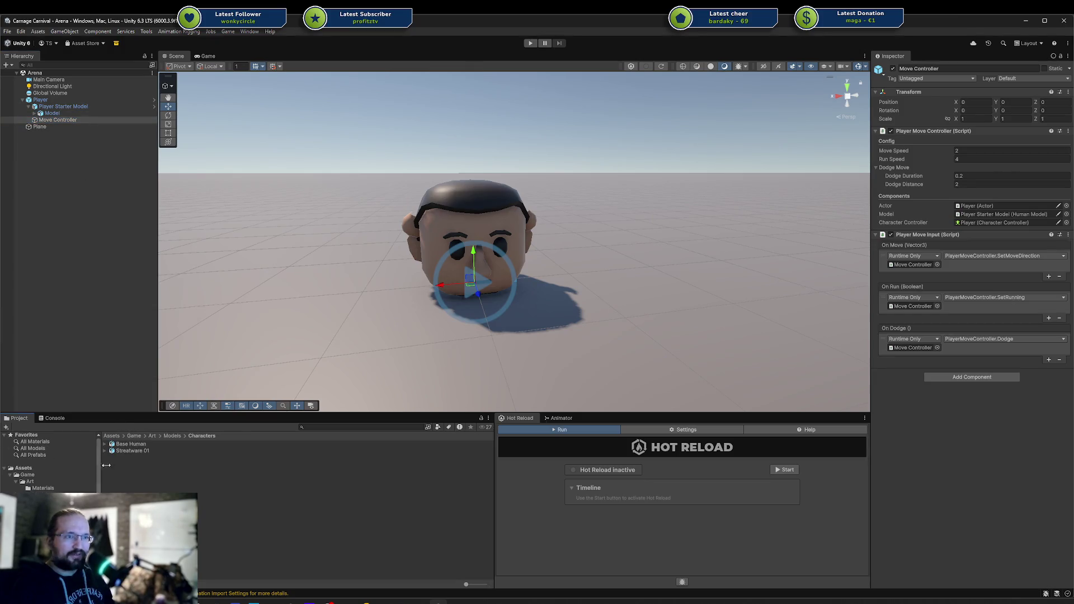
{"action": "mouse_move", "coordinate": [131, 444]}
{"action": "left_mouse_down"}
{"action": "mouse_move", "coordinate": [228, 372]}
{"action": "mouse_move", "coordinate": [277, 288]}
{"action": "mouse_move", "coordinate": [309, 283]}
{"action": "left_mouse_up"}
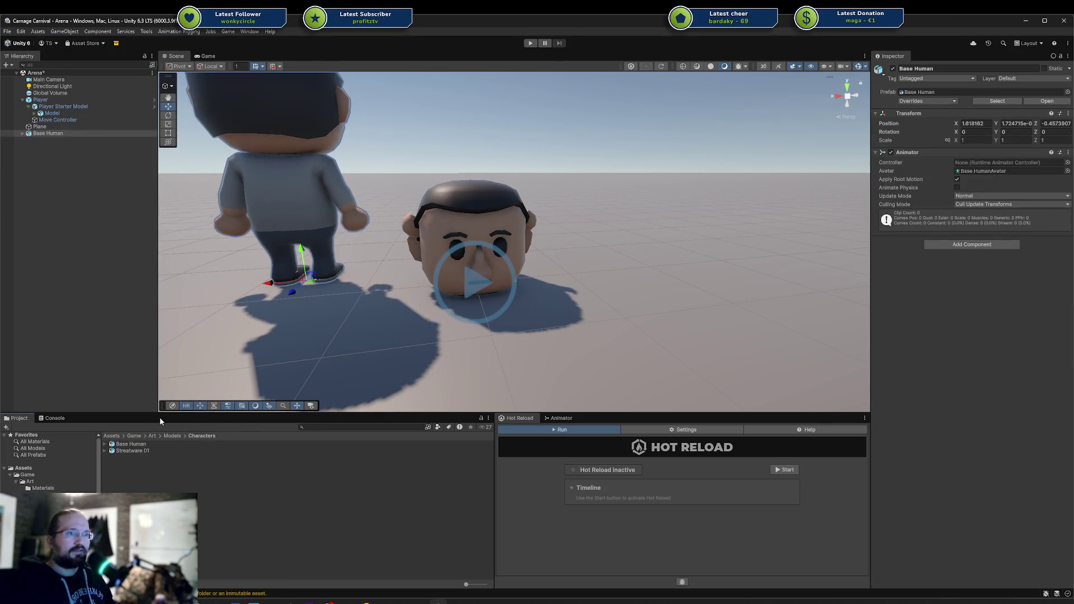
{"action": "left_click", "coordinate": [76, 136]}
{"action": "key", "text": "Delete"}
{"action": "left_click", "coordinate": [130, 444]}
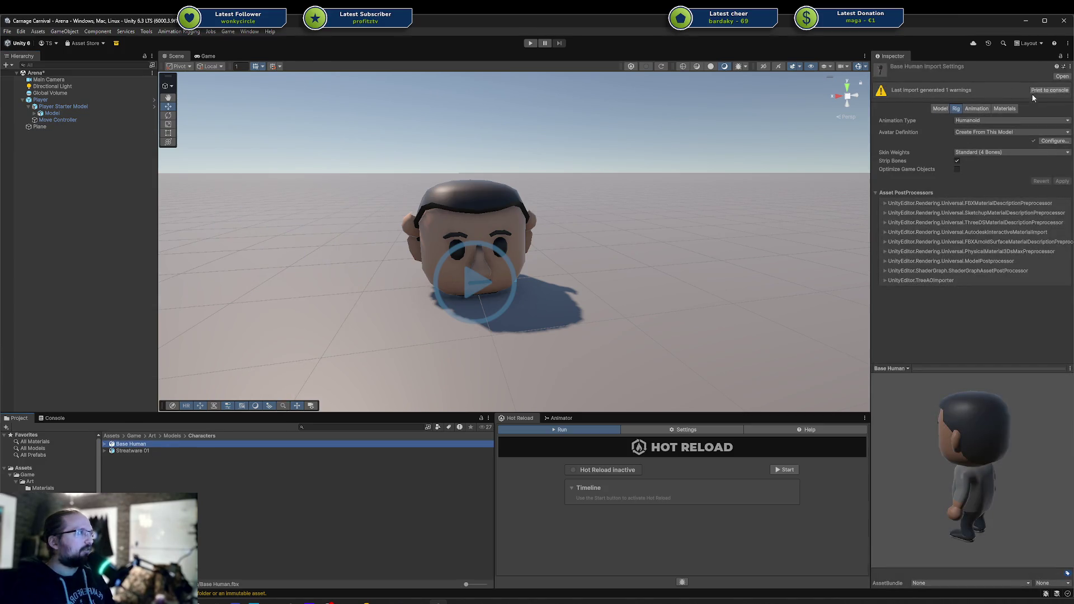
Step: Enable Bake Axis Conversion in Base Human's Model settings and review the Animation and Materials tabs
{"action": "left_click", "coordinate": [1051, 125]}
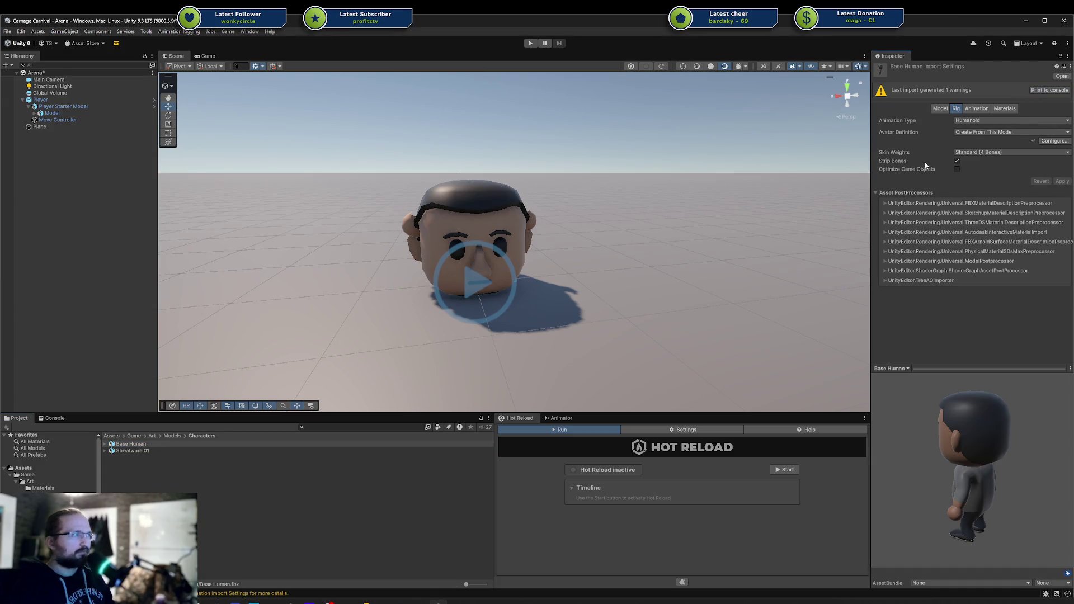
{"action": "left_click", "coordinate": [943, 109]}
{"action": "left_click", "coordinate": [958, 145]}
{"action": "scroll", "coordinate": [1007, 235], "scroll_direction": "down", "scroll_amount": 2}
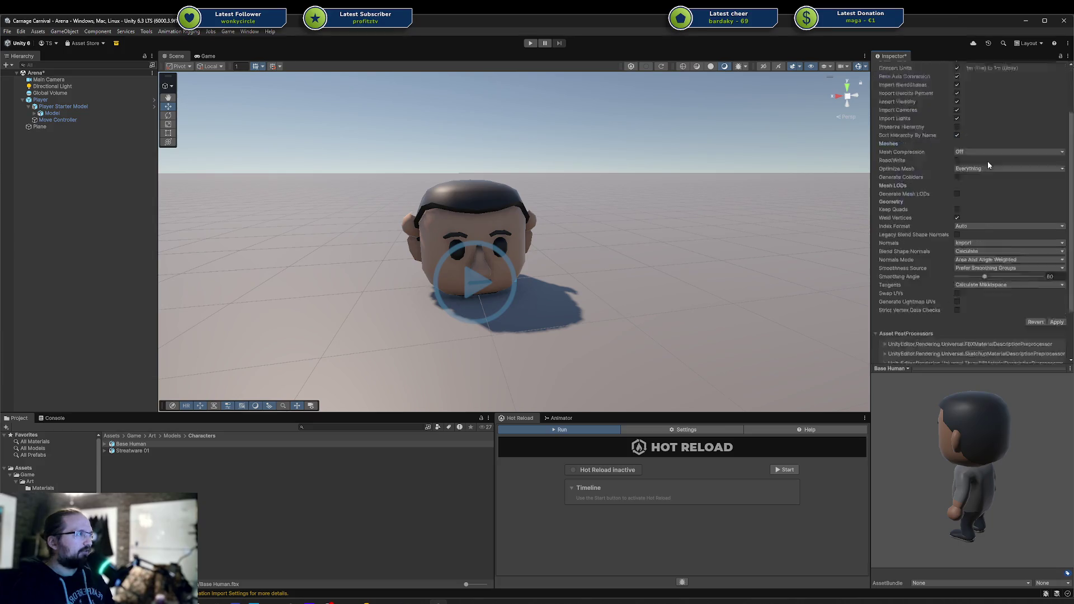
{"action": "scroll", "coordinate": [1029, 241], "scroll_direction": "up", "scroll_amount": 3}
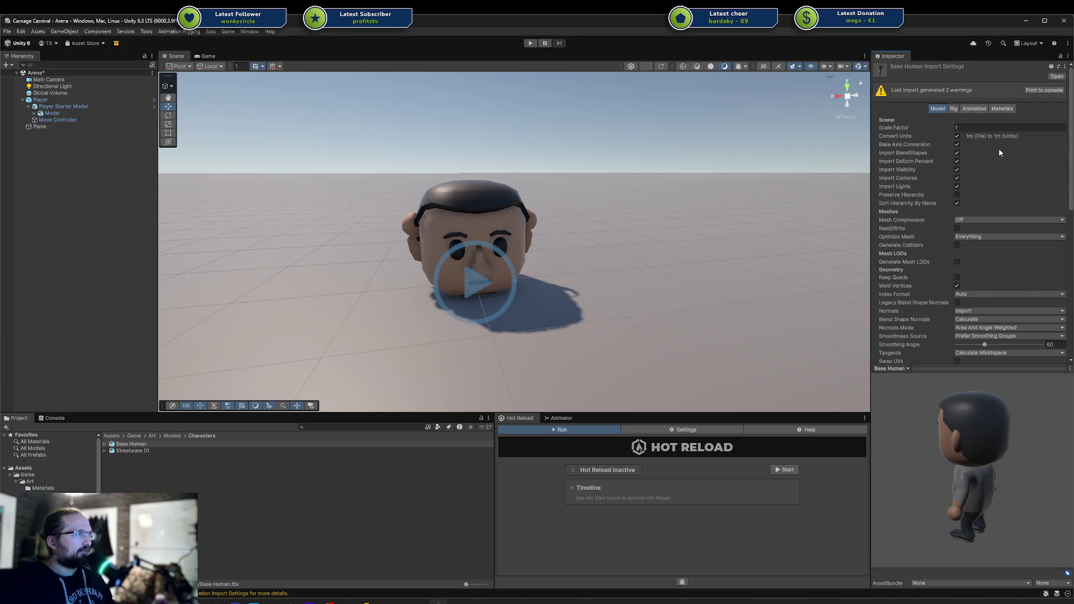
{"action": "left_click", "coordinate": [976, 109]}
{"action": "left_click", "coordinate": [996, 109]}
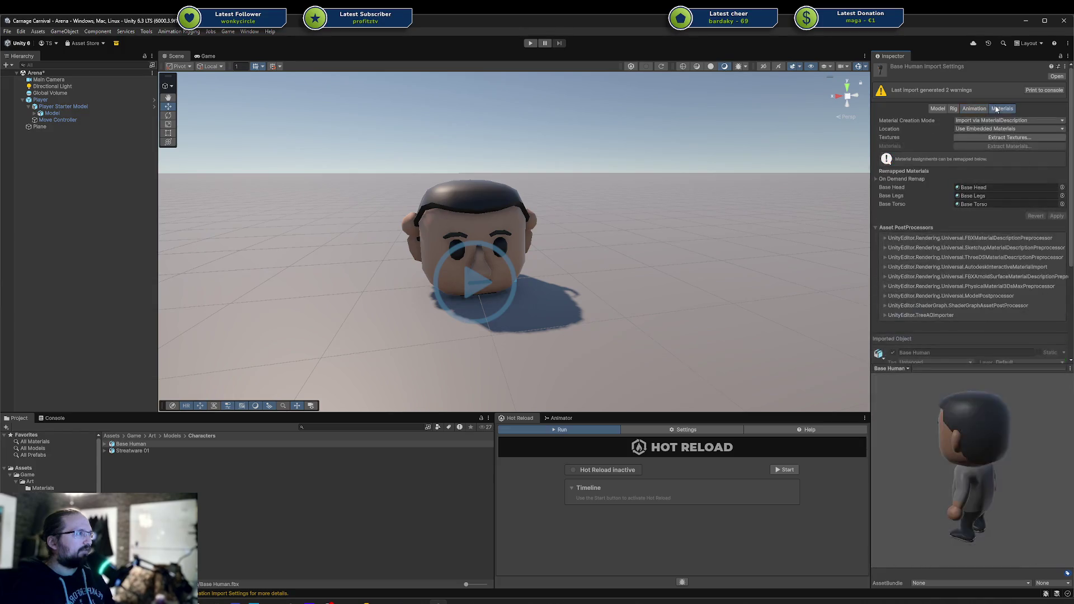
{"action": "left_click", "coordinate": [977, 109]}
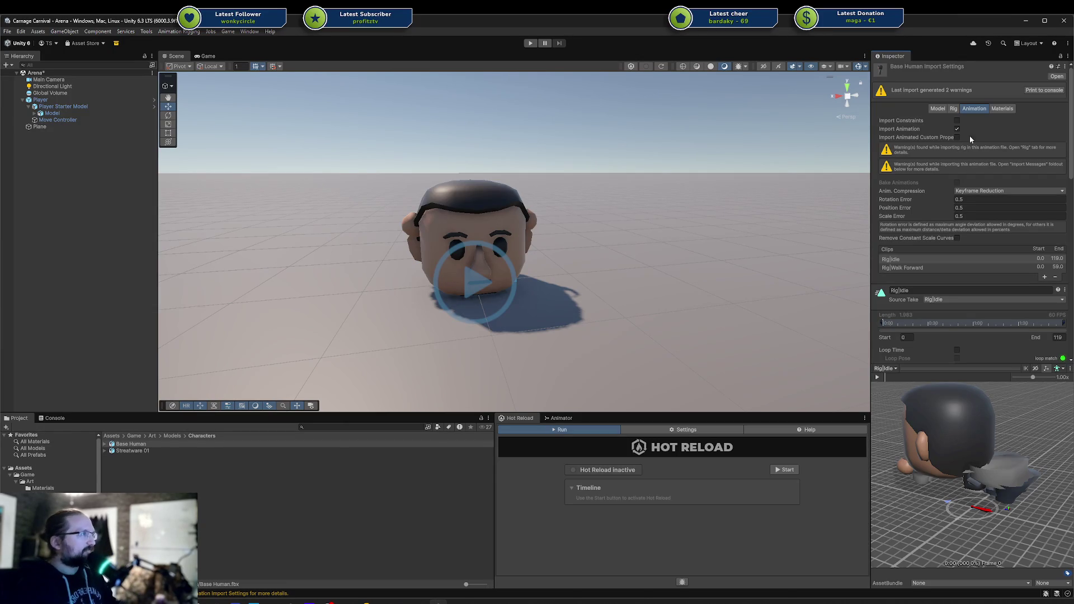
Step: Change the rig's Animation Type from Humanoid to None
{"action": "left_click", "coordinate": [955, 109]}
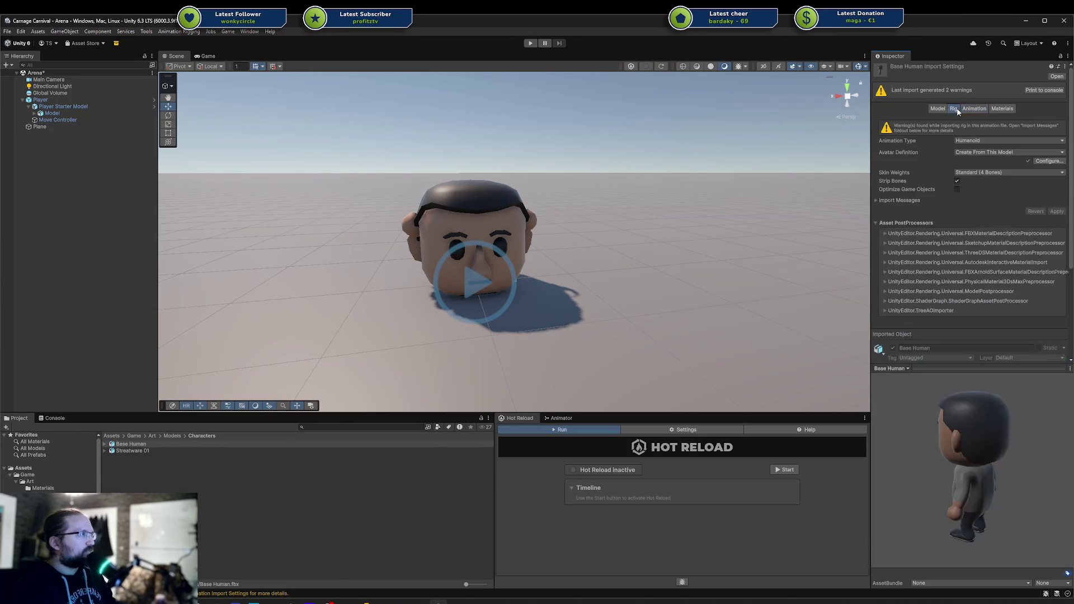
{"action": "left_click", "coordinate": [994, 152]}
{"action": "left_click", "coordinate": [1018, 140]}
{"action": "left_click", "coordinate": [996, 150]}
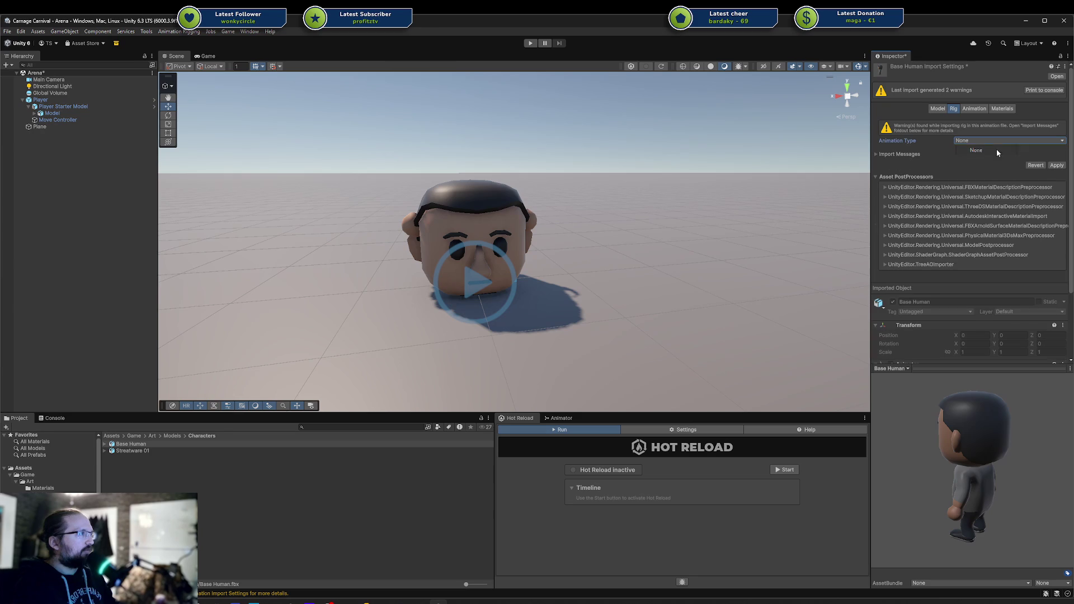
Step: Set the rig to Generic with Avatar Definition Create From This Model, applying each change
{"action": "left_click", "coordinate": [1057, 165]}
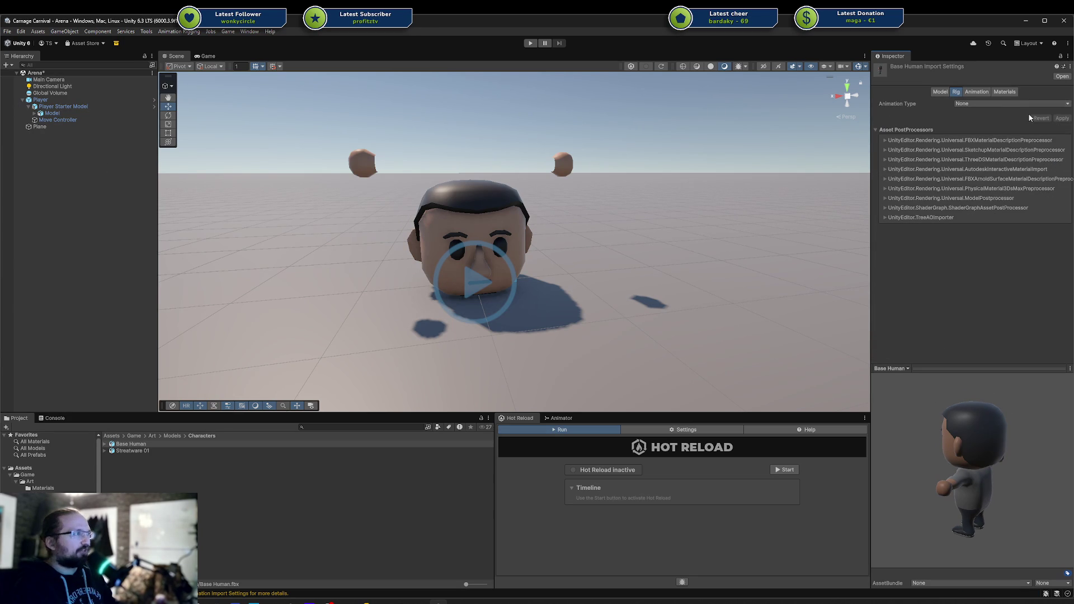
{"action": "left_click", "coordinate": [1007, 104]}
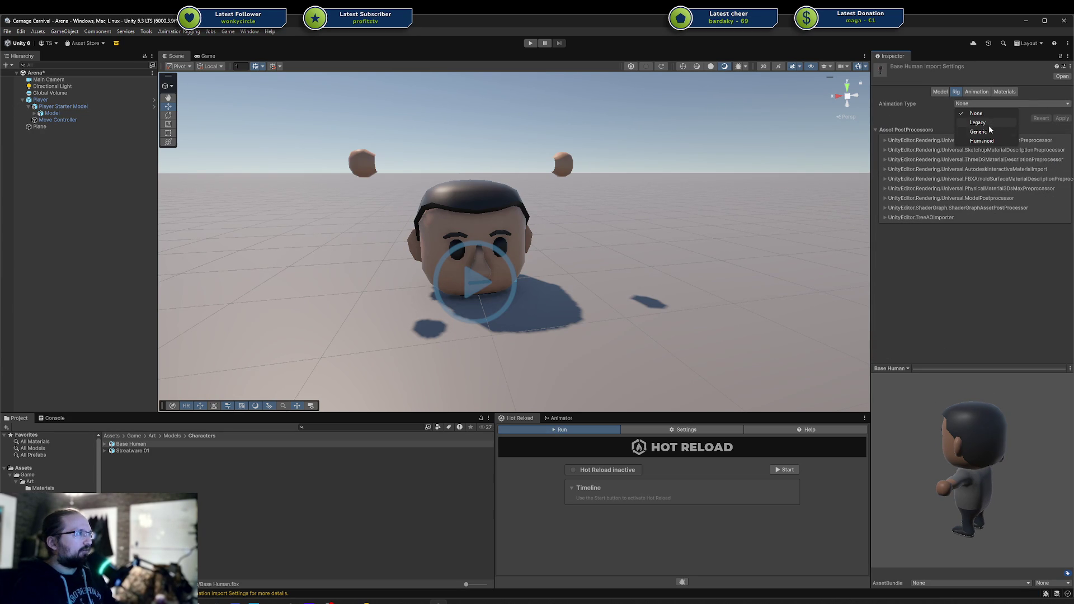
{"action": "left_click", "coordinate": [991, 125]}
{"action": "left_click", "coordinate": [1063, 145]}
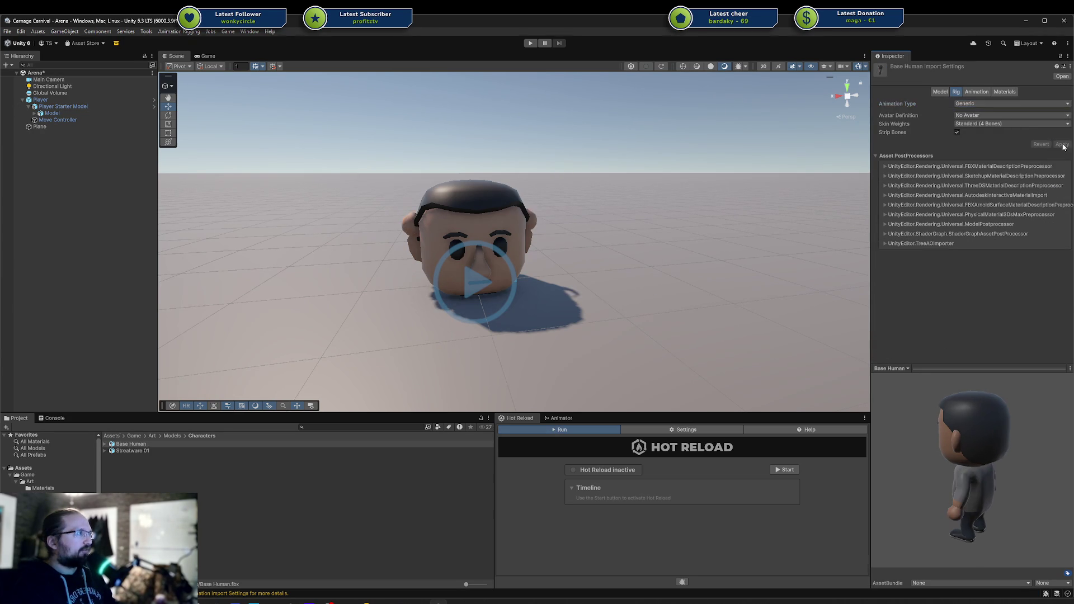
{"action": "left_click", "coordinate": [991, 124]}
{"action": "left_click", "coordinate": [973, 116]}
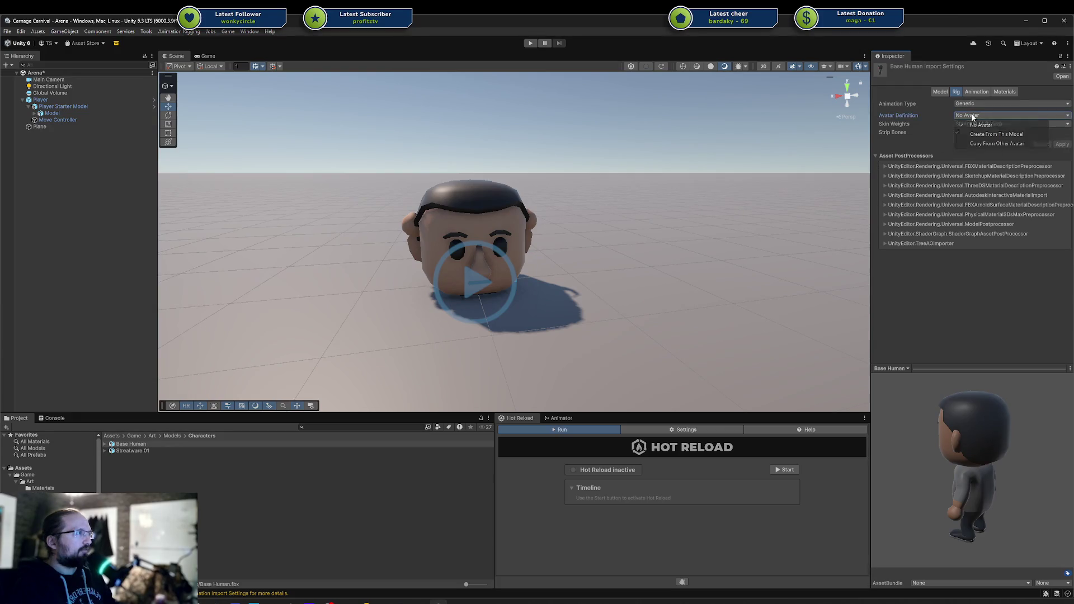
{"action": "left_click", "coordinate": [997, 134]}
{"action": "left_click", "coordinate": [1062, 161]}
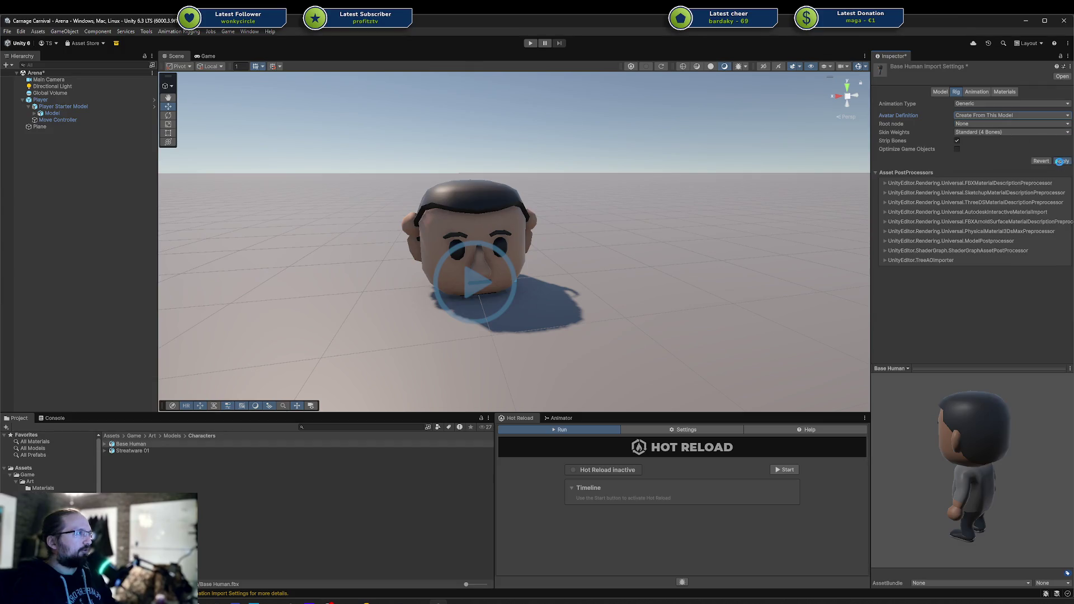
Step: Make Rig/root the root node, apply, and view the Rig|Idle and Rig|Walk Forward clips
{"action": "left_click", "coordinate": [999, 123]}
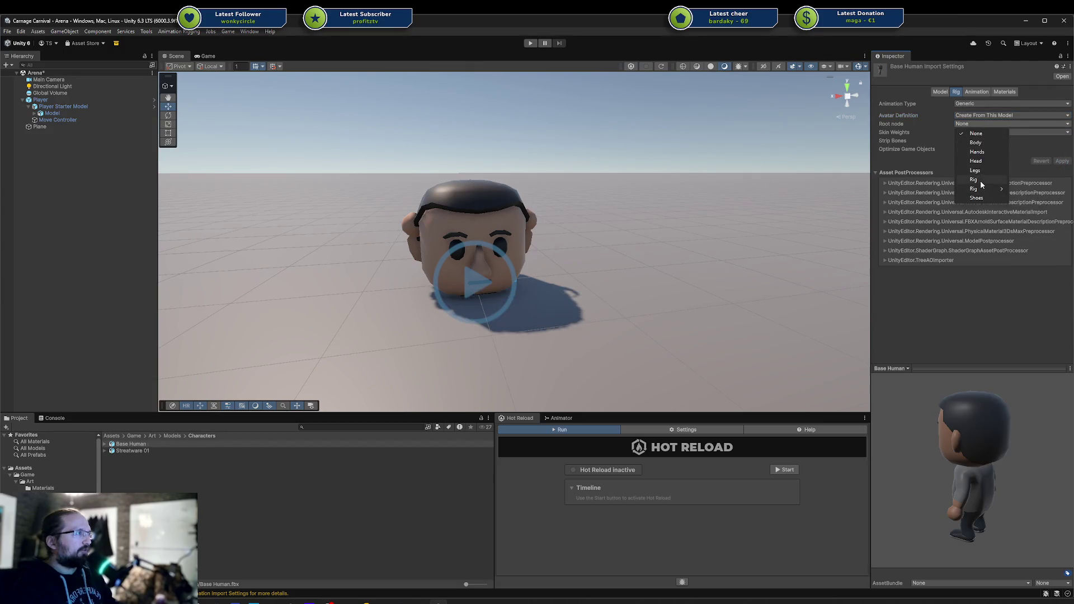
{"action": "mouse_move", "coordinate": [994, 189]}
{"action": "left_click", "coordinate": [1028, 189]}
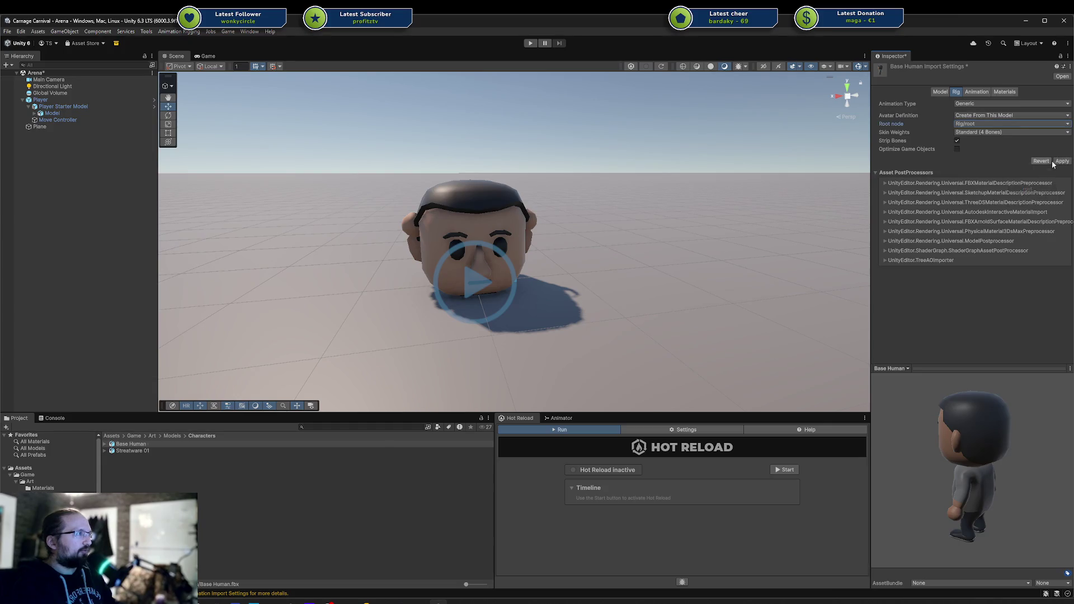
{"action": "left_click", "coordinate": [1062, 160]}
{"action": "left_click", "coordinate": [979, 92]}
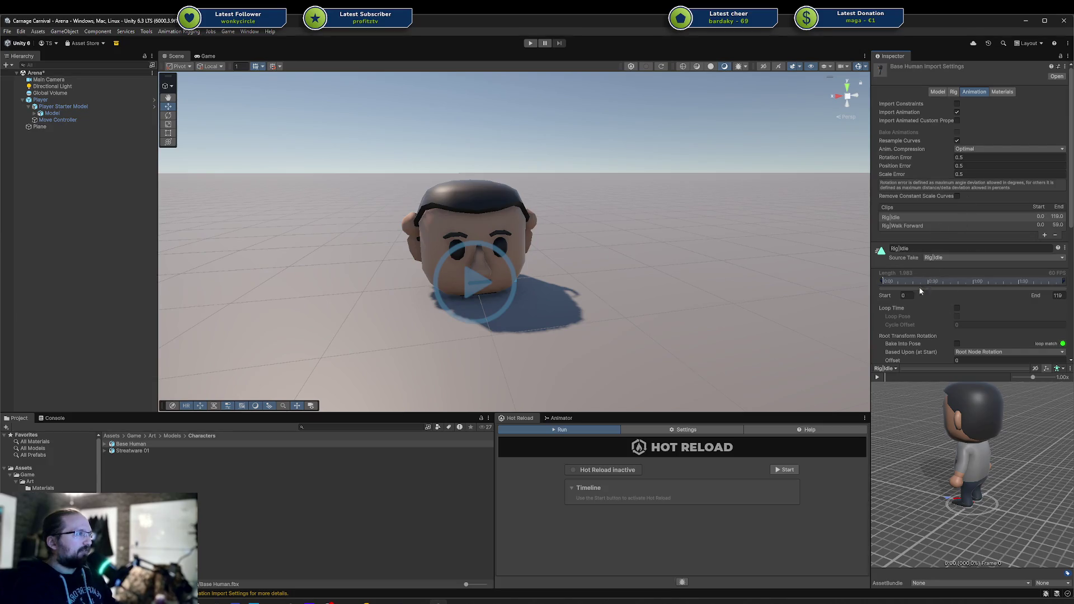
Step: Preview the Rig|Walk Forward clip facing the camera, then stop playback
{"action": "left_click", "coordinate": [919, 226]}
{"action": "left_click", "coordinate": [878, 378]}
{"action": "left_click_drag", "start_coordinate": [990, 416], "coordinate": [1029, 419]}
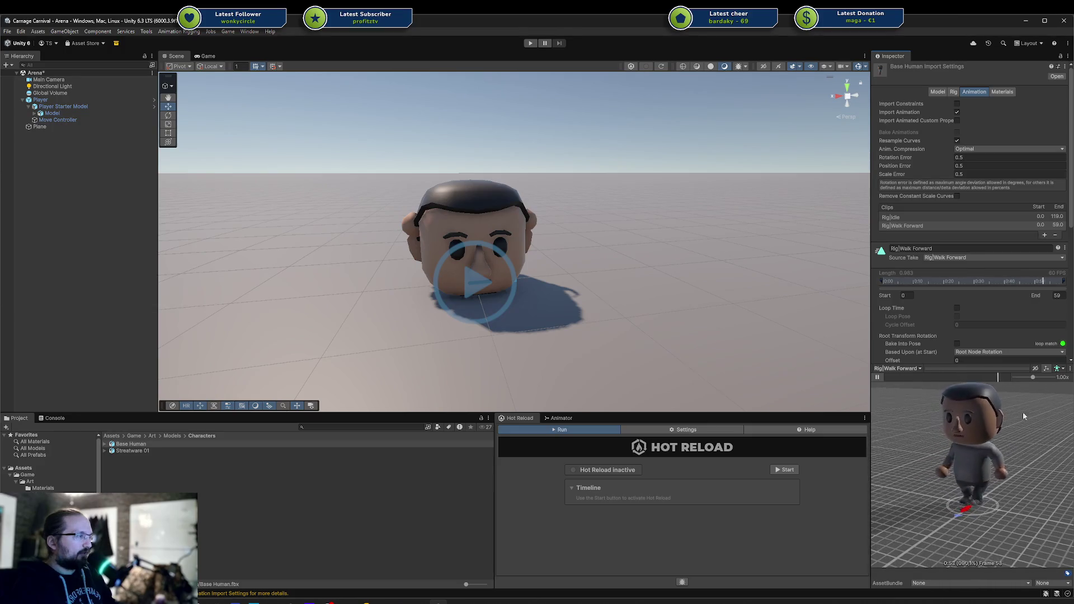
{"action": "key", "text": "space"}
Step: Place a Base Human instance into the Arena scene and orbit closer to it
{"action": "left_click_drag", "start_coordinate": [130, 444], "coordinate": [67, 271]}
{"action": "left_click_drag", "start_coordinate": [649, 175], "coordinate": [596, 170]}
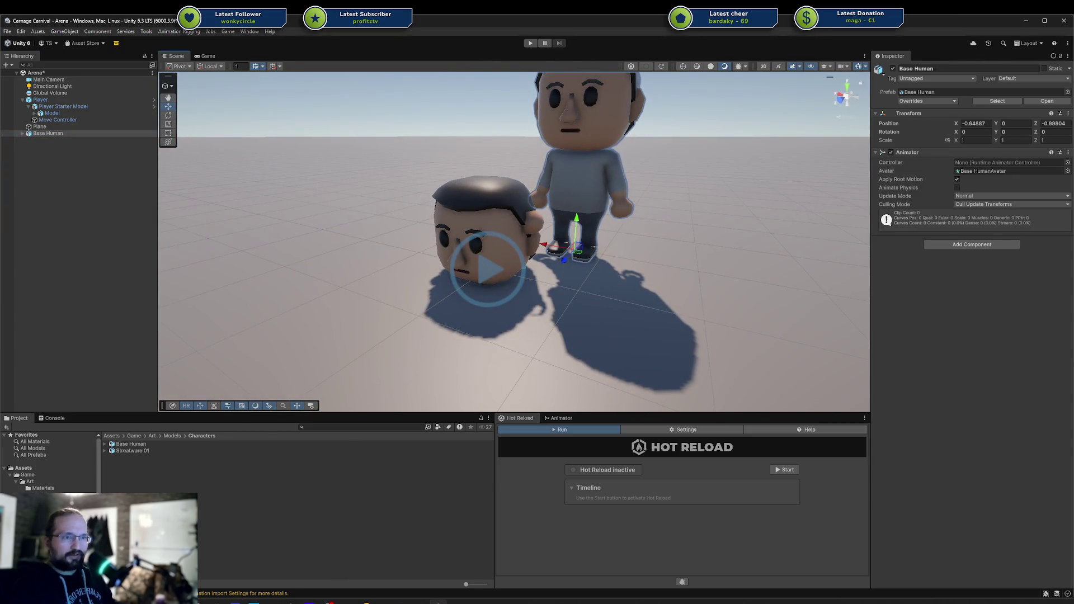
{"action": "scroll", "coordinate": [48, 462], "scroll_direction": "down", "scroll_amount": 2}
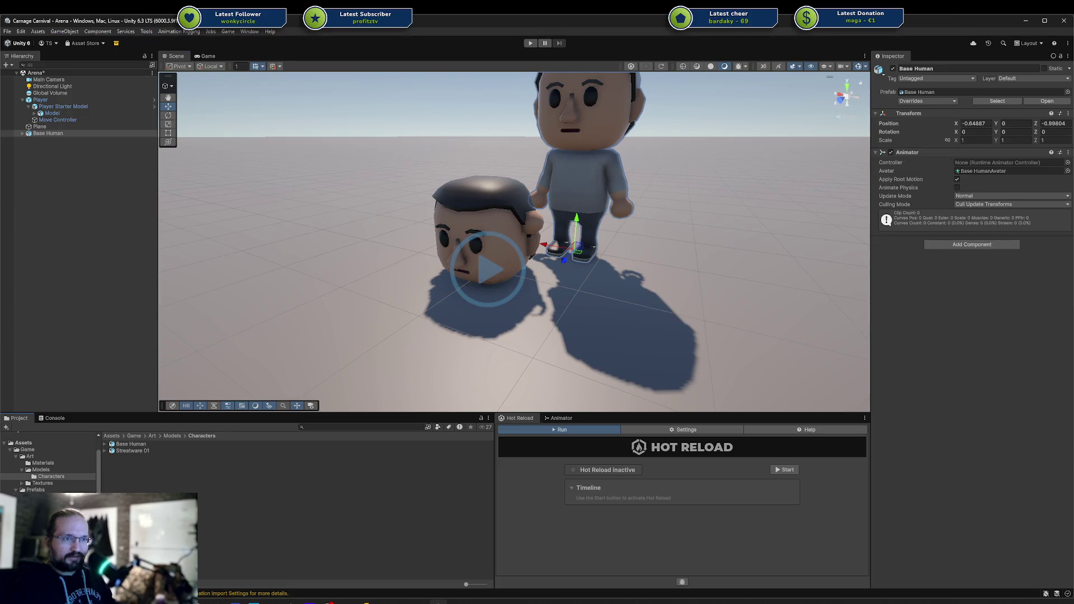
Step: In the Kevin Iglesias Male folders, inspect HumanM@Run01_Backward and HumanM@Walk01_Forward
{"action": "left_click", "coordinate": [39, 523]}
{"action": "scroll", "coordinate": [48, 462], "scroll_direction": "down", "scroll_amount": 5}
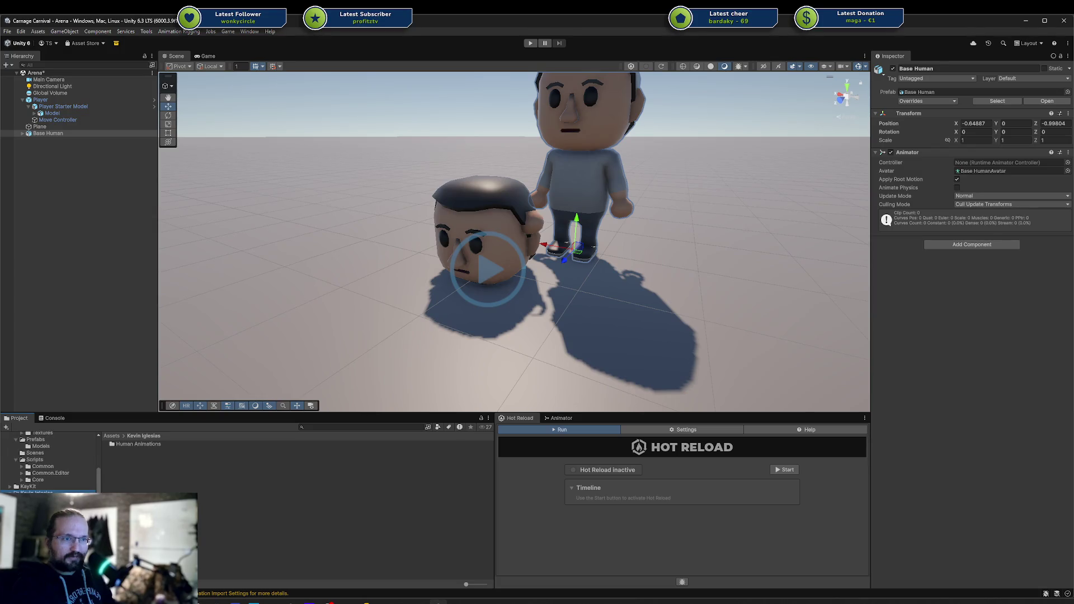
{"action": "left_click", "coordinate": [52, 517]}
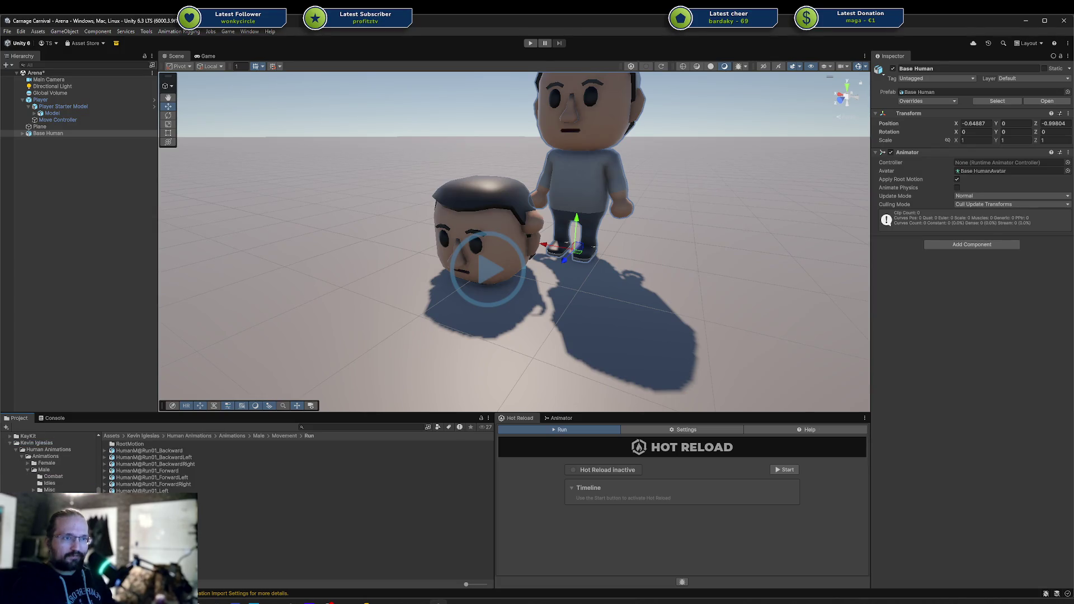
{"action": "left_click", "coordinate": [126, 451]}
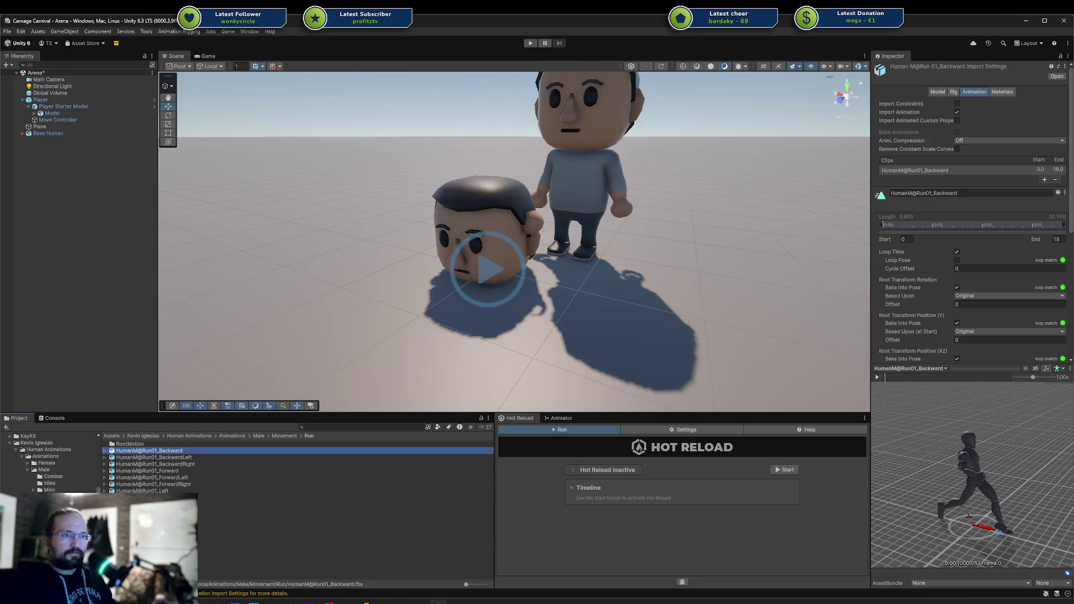
{"action": "left_click", "coordinate": [53, 517]}
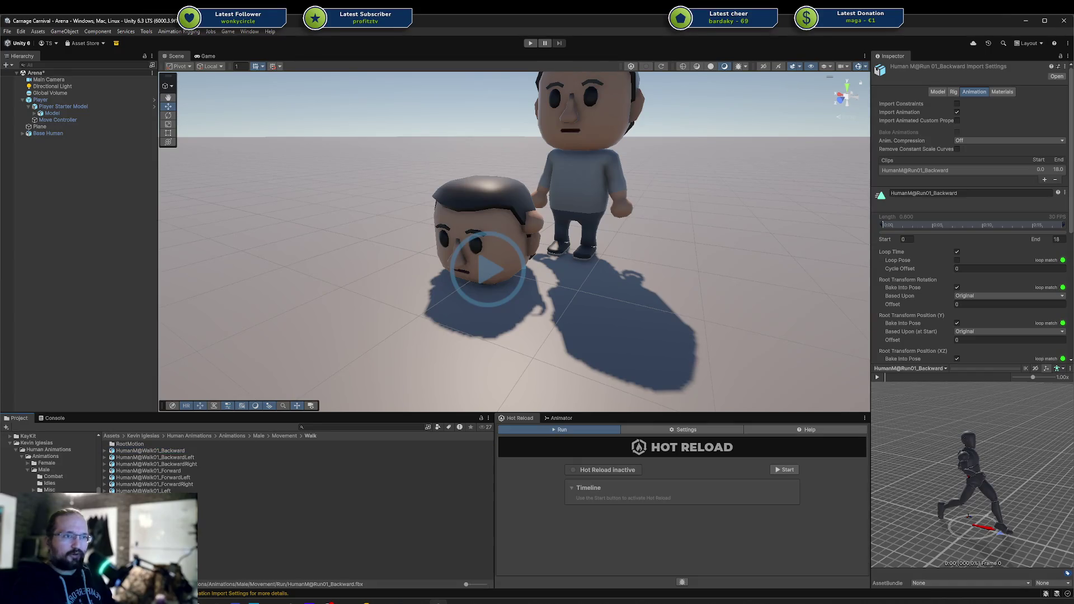
{"action": "left_click", "coordinate": [148, 470]}
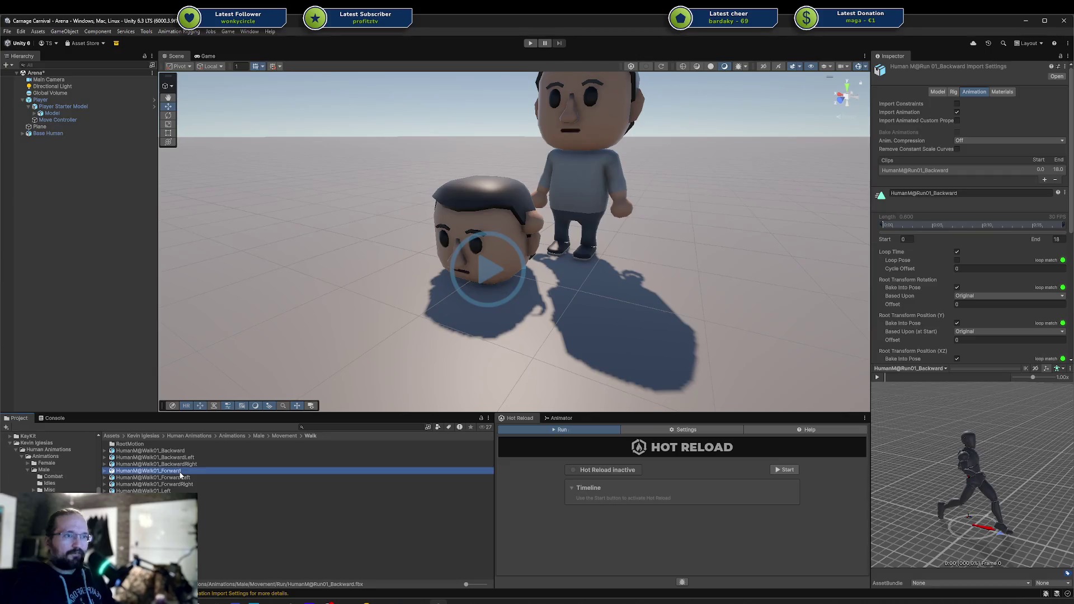
{"action": "mouse_move", "coordinate": [55, 140]}
{"action": "left_mouse_down"}
{"action": "mouse_move", "coordinate": [56, 114]}
{"action": "mouse_move", "coordinate": [56, 134]}
{"action": "mouse_move", "coordinate": [50, 120]}
{"action": "mouse_move", "coordinate": [891, 394]}
{"action": "left_mouse_up"}
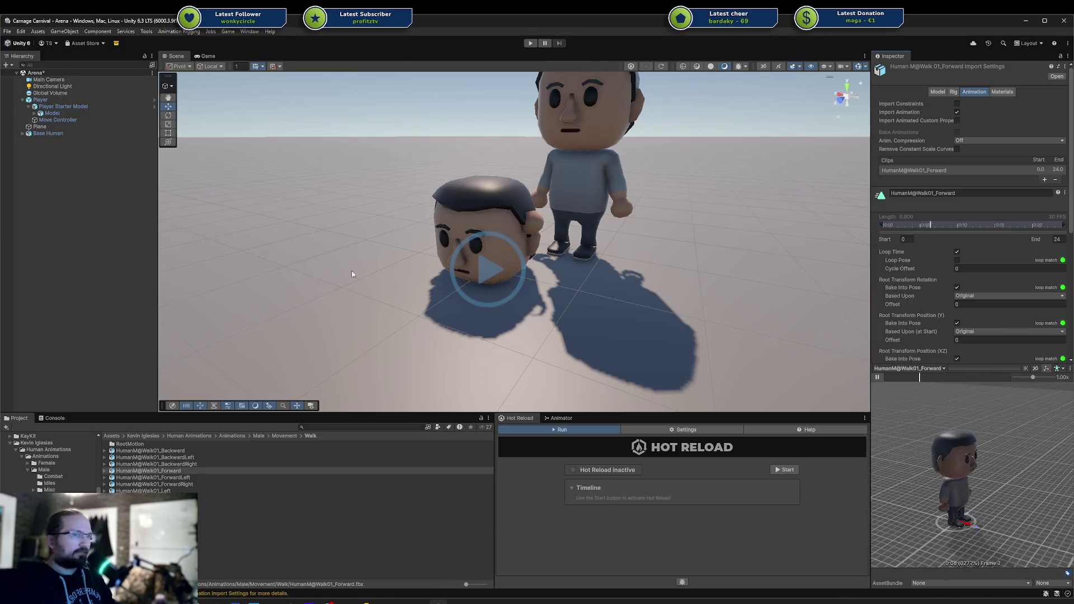
{"action": "left_click", "coordinate": [23, 133]}
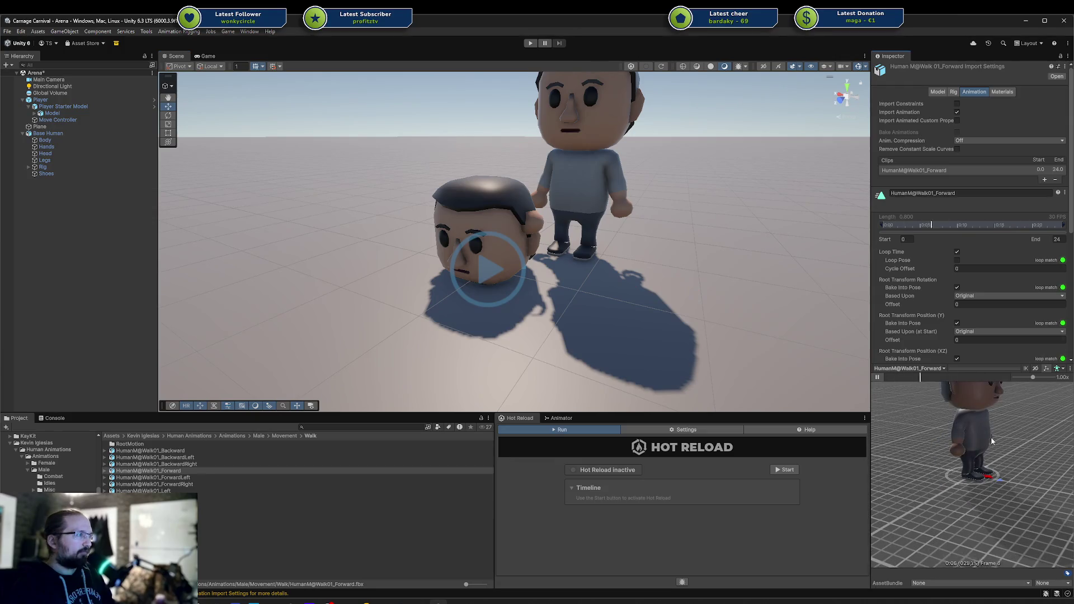
Step: Preview the HumanM@Walk01_Forward clip on Base Human, comparing it with Unity's default humanoid
{"action": "left_click", "coordinate": [156, 473]}
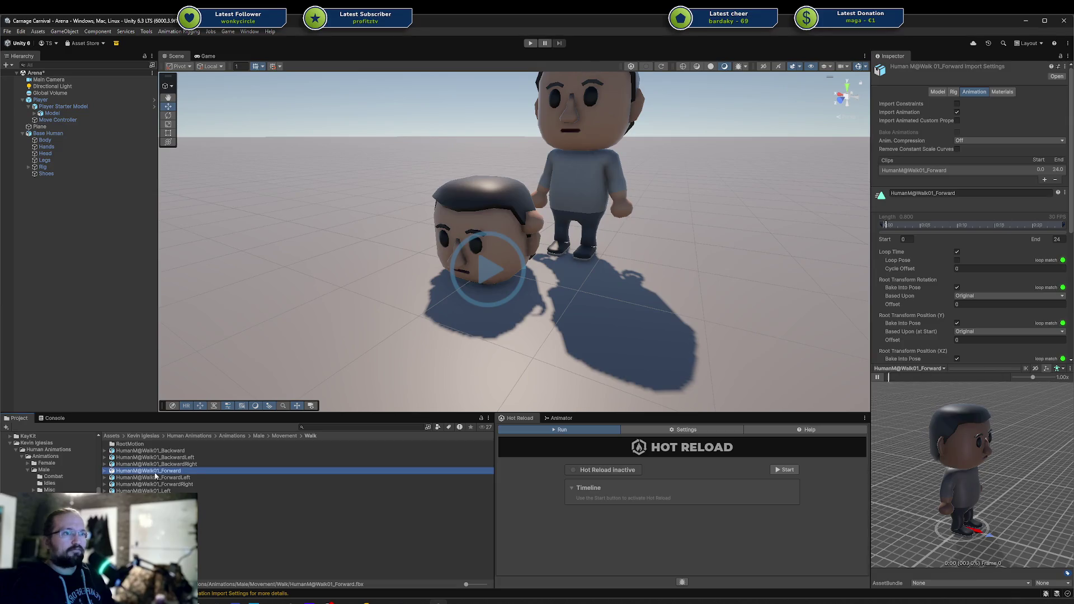
{"action": "left_click", "coordinate": [104, 471]}
{"action": "left_click", "coordinate": [120, 479]}
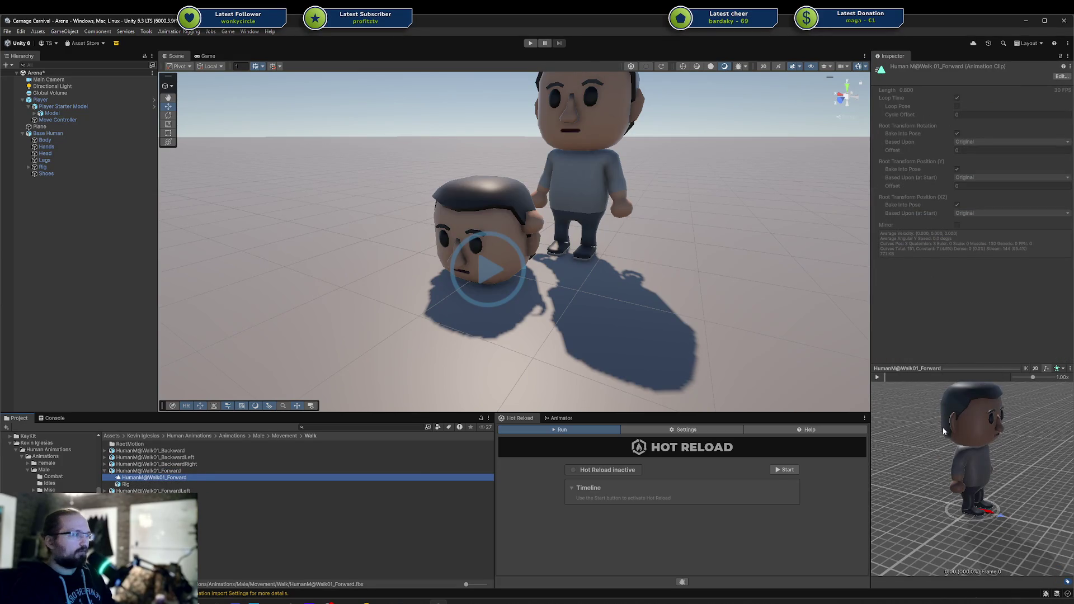
{"action": "left_click", "coordinate": [880, 378]}
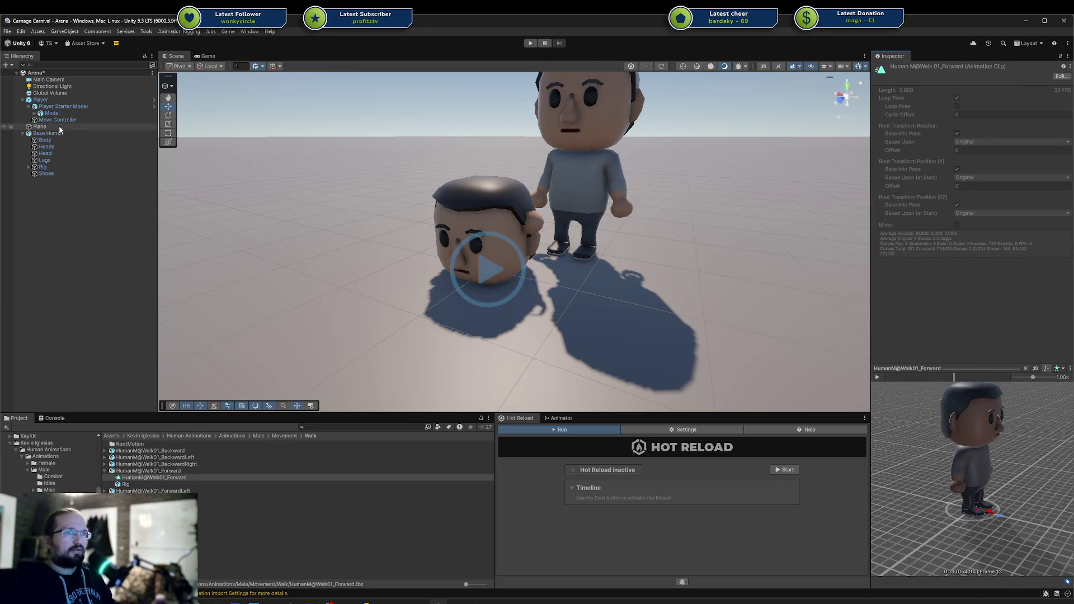
{"action": "left_click_drag", "start_coordinate": [972, 445], "coordinate": [839, 390]}
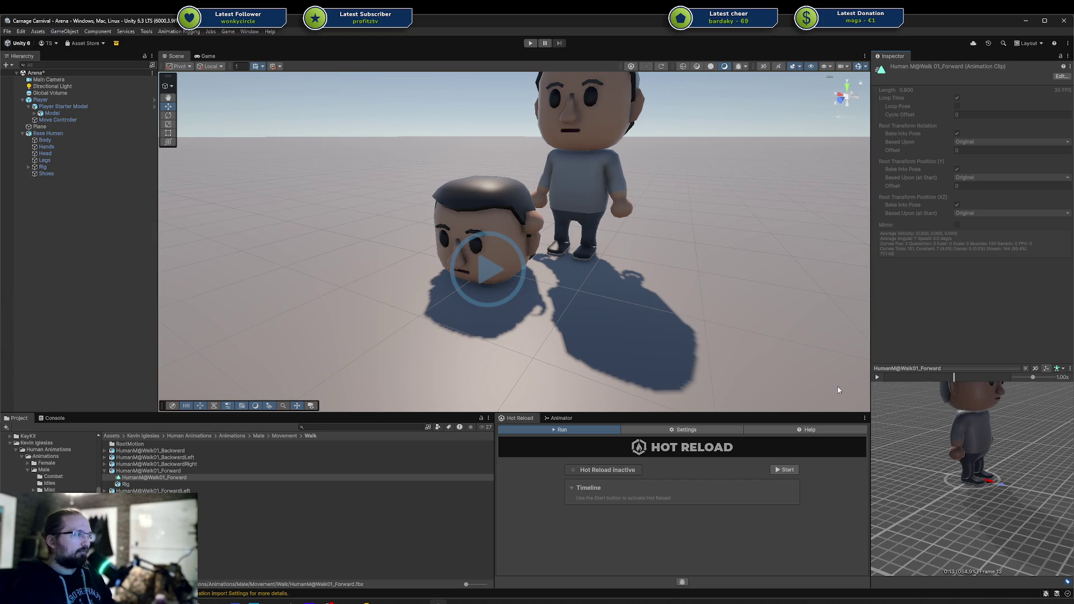
{"action": "left_click", "coordinate": [877, 377]}
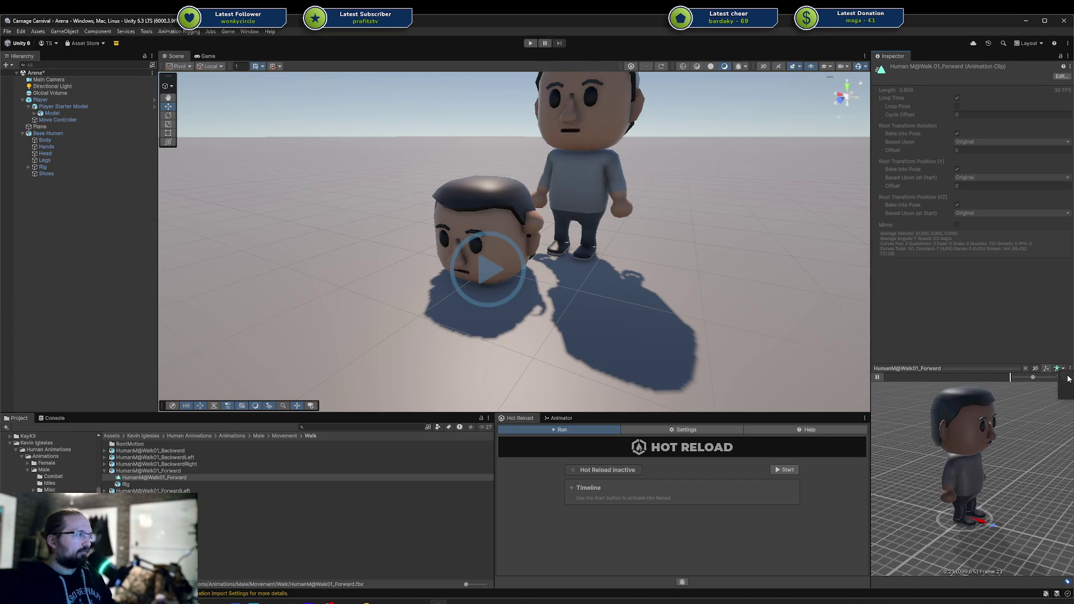
{"action": "left_click", "coordinate": [1066, 391]}
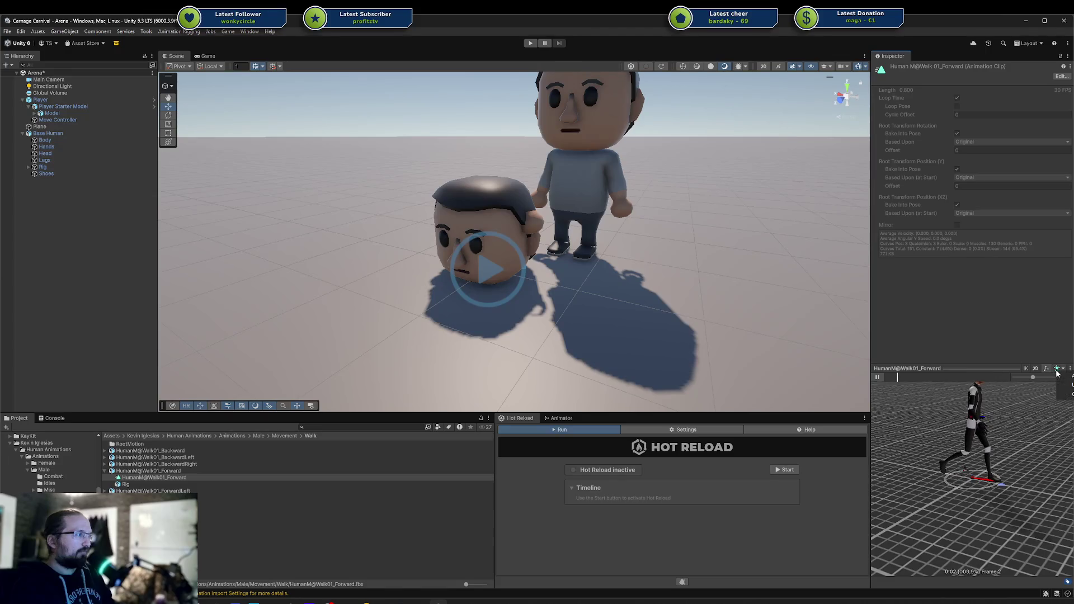
{"action": "mouse_move", "coordinate": [48, 133]}
{"action": "left_mouse_down"}
{"action": "mouse_move", "coordinate": [504, 336]}
{"action": "mouse_move", "coordinate": [955, 431]}
{"action": "mouse_move", "coordinate": [956, 468]}
{"action": "left_mouse_up"}
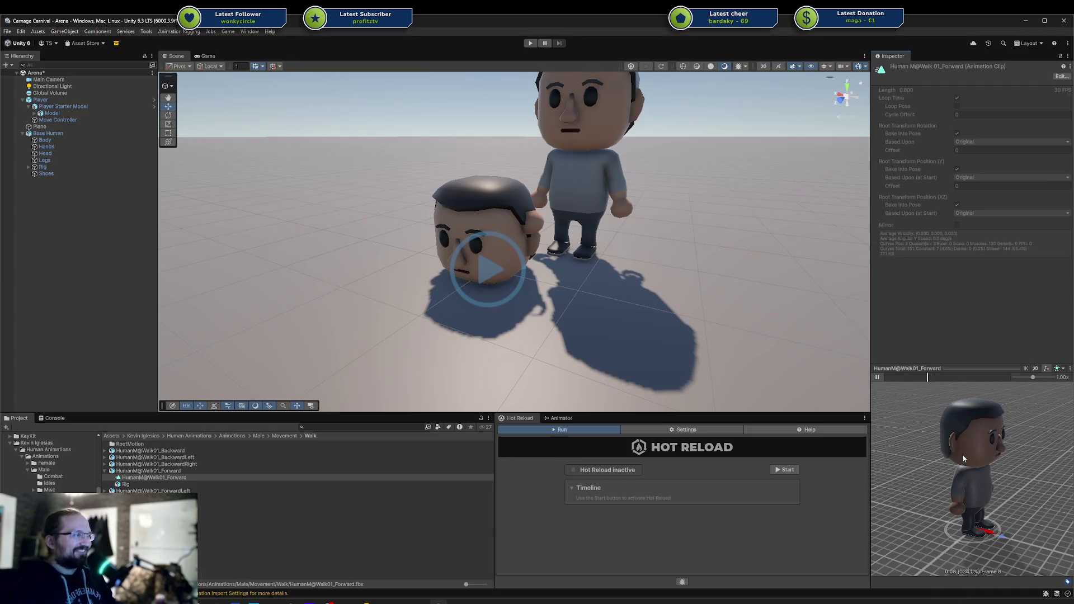
{"action": "left_click_drag", "start_coordinate": [979, 484], "coordinate": [968, 480]}
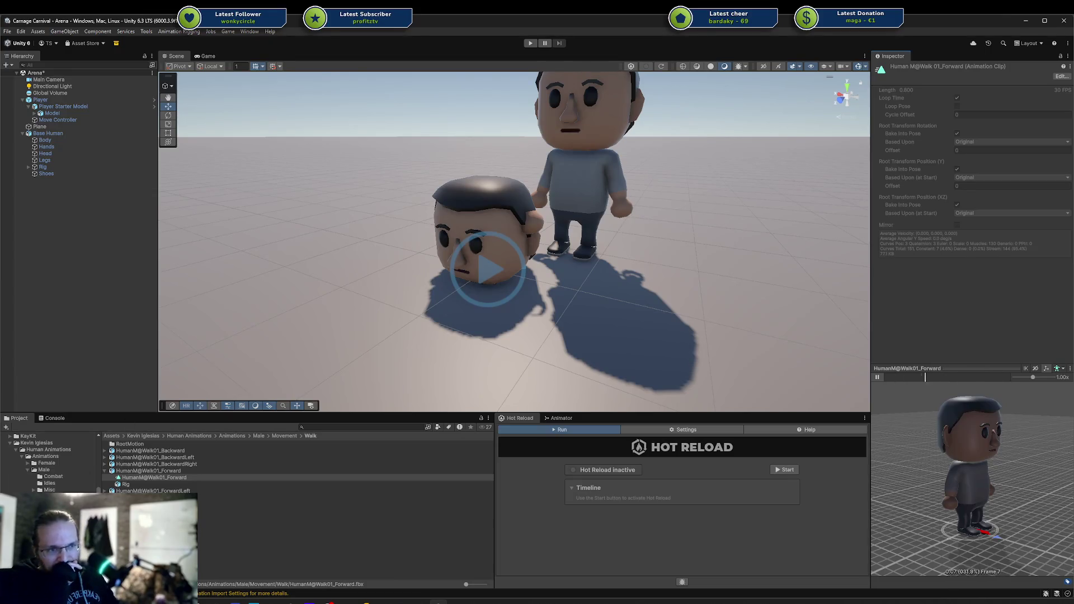
{"action": "mouse_move", "coordinate": [254, 602]}
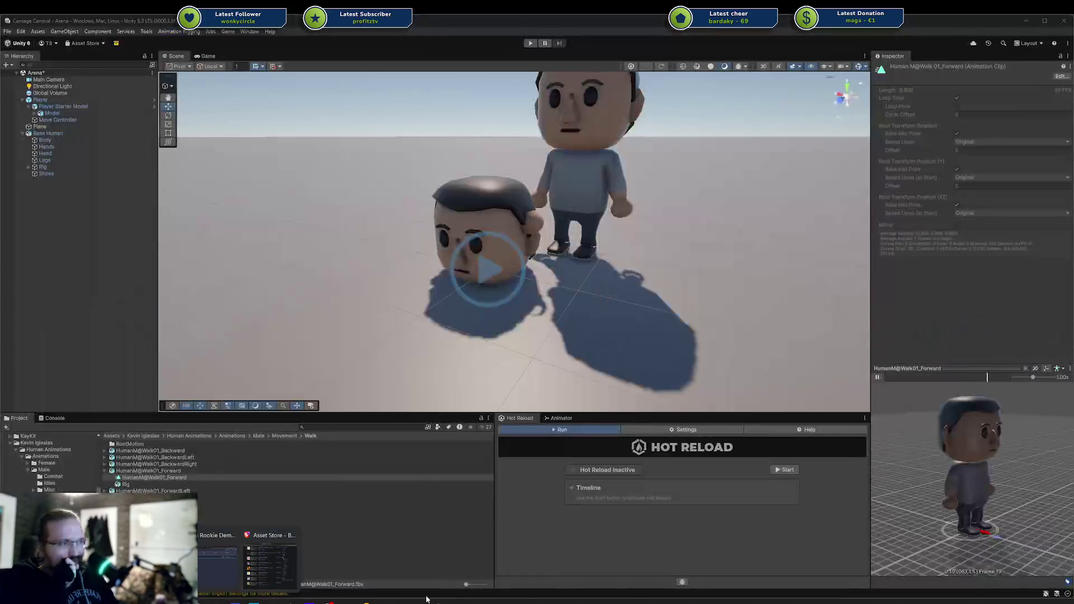
{"action": "left_click", "coordinate": [426, 601]}
Step: Insert a test line 'MyClass abc = MyClass() {' after the mixer inputs in PlayAnimation
{"action": "left_click", "coordinate": [478, 251]}
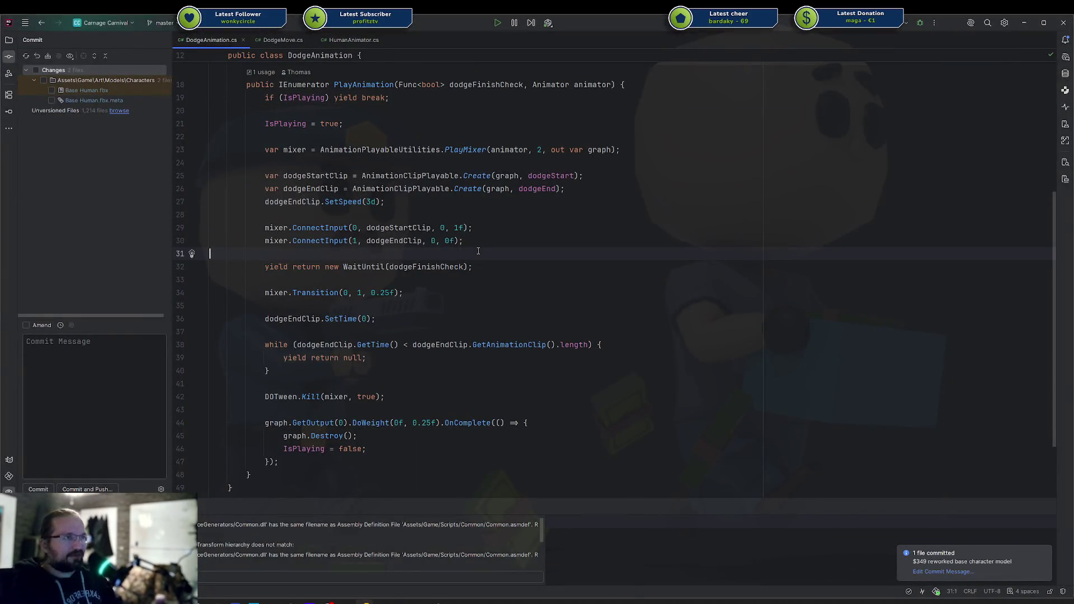
{"action": "key", "text": "Return"}
{"action": "key", "text": "Return"}
{"action": "key", "text": "Up"}
{"action": "type", "text": "MyClass abc = "}
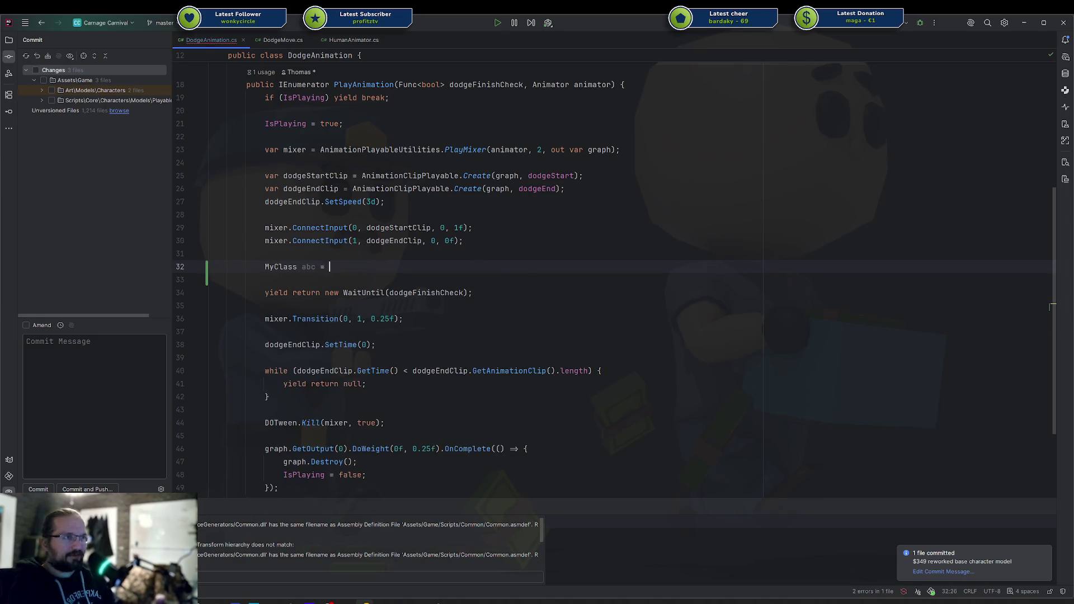
{"action": "type", "text": "MyClass {"}
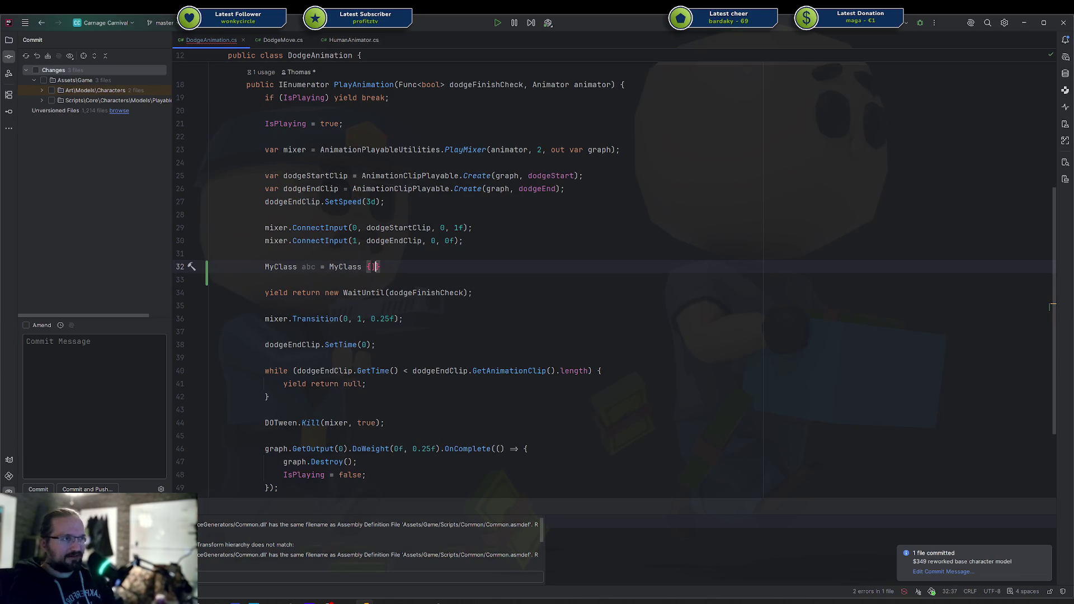
{"action": "left_click", "coordinate": [363, 267]}
{"action": "type", "text": "()"}
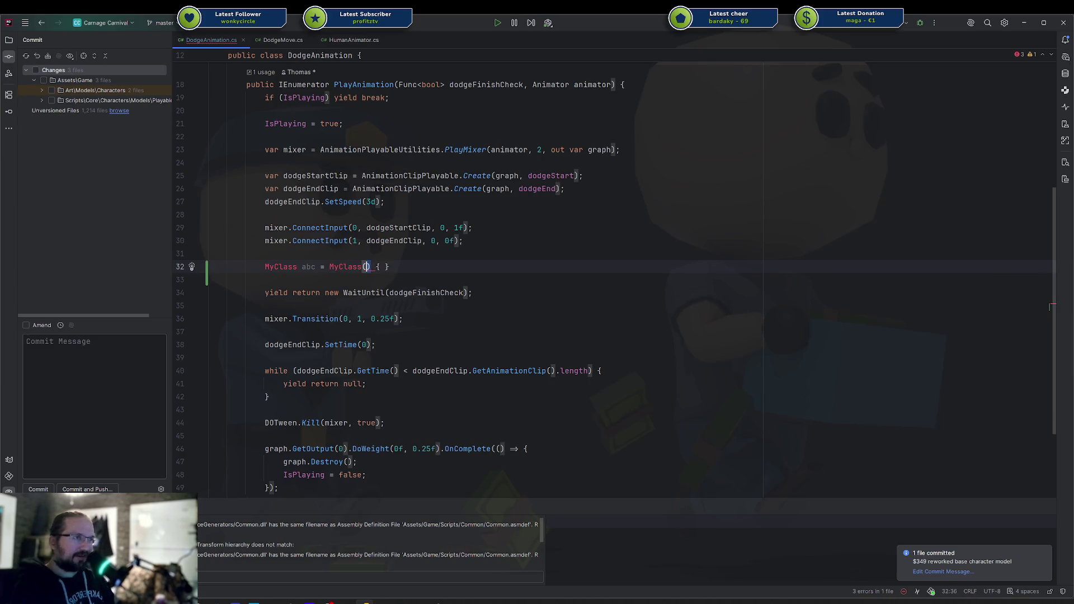
Step: Delete the parentheses after MyClass and undo the test line, returning to line 30's end
{"action": "key", "text": "shift+Right"}
{"action": "key", "text": "shift+Right"}
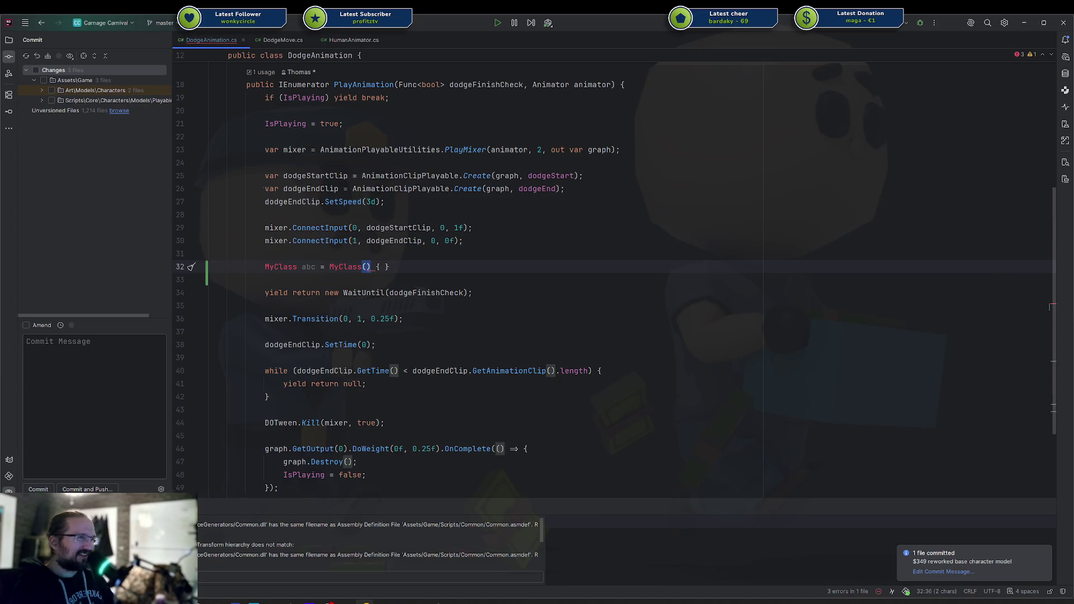
{"action": "key", "text": "Left"}
{"action": "key", "text": "Delete"}
{"action": "key", "text": "Delete"}
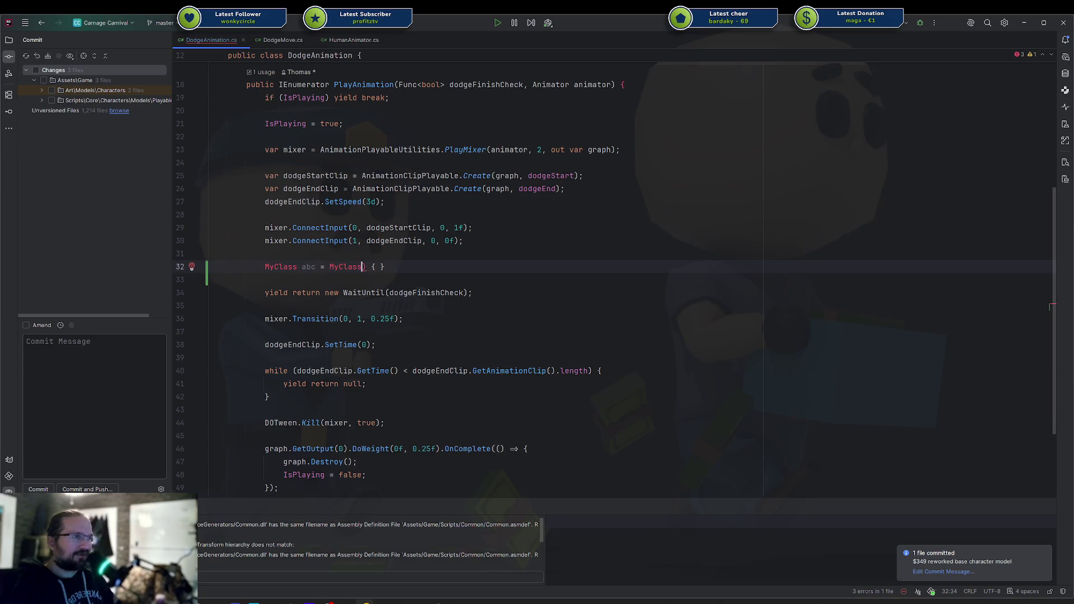
{"action": "key", "text": "End"}
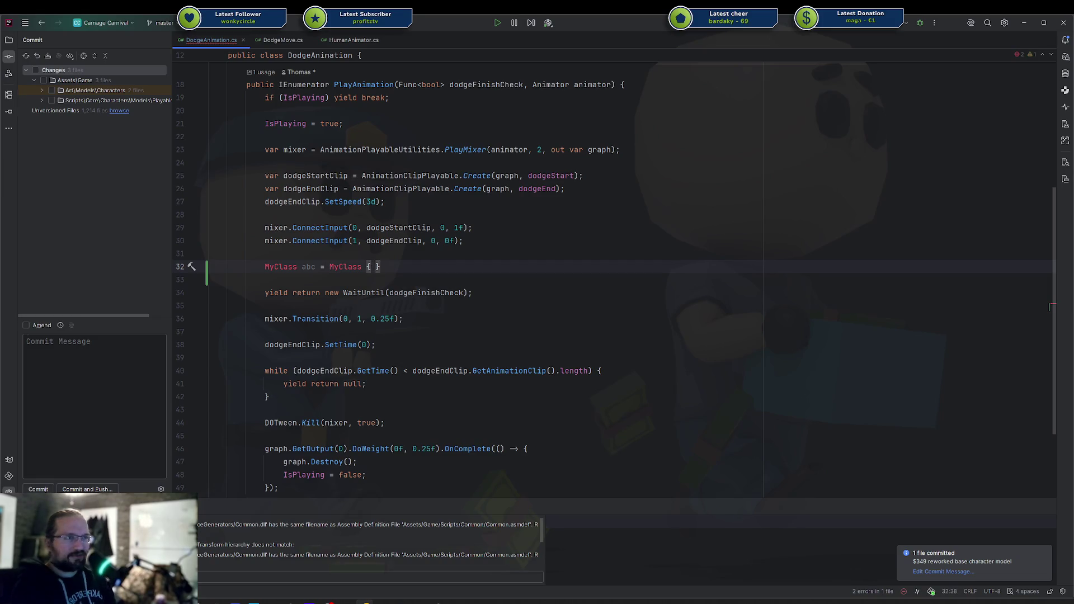
{"action": "key", "text": "ctrl+z"}
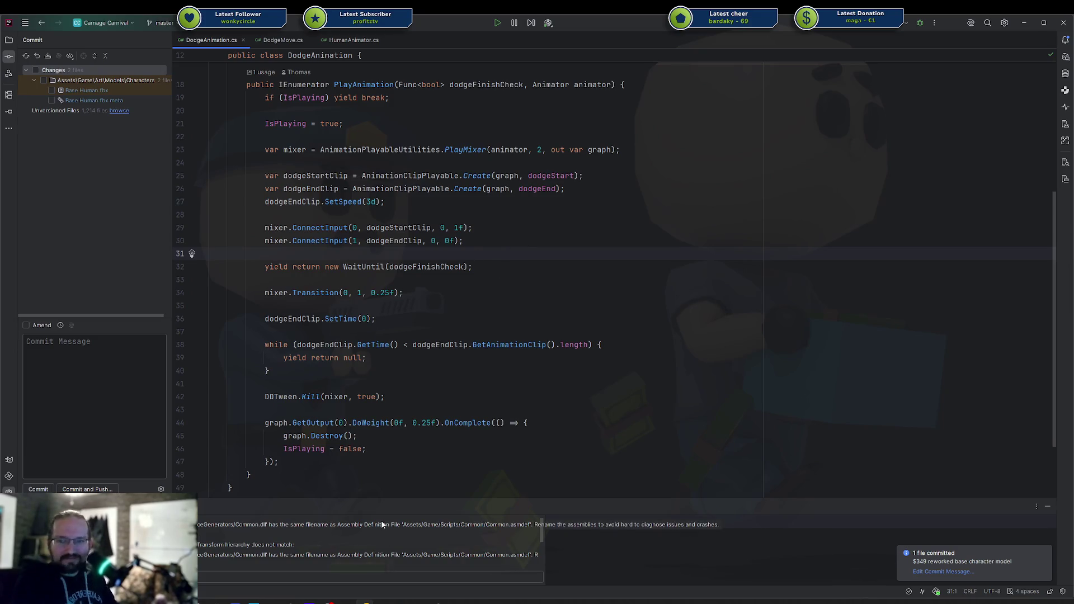
{"action": "left_click", "coordinate": [521, 247]}
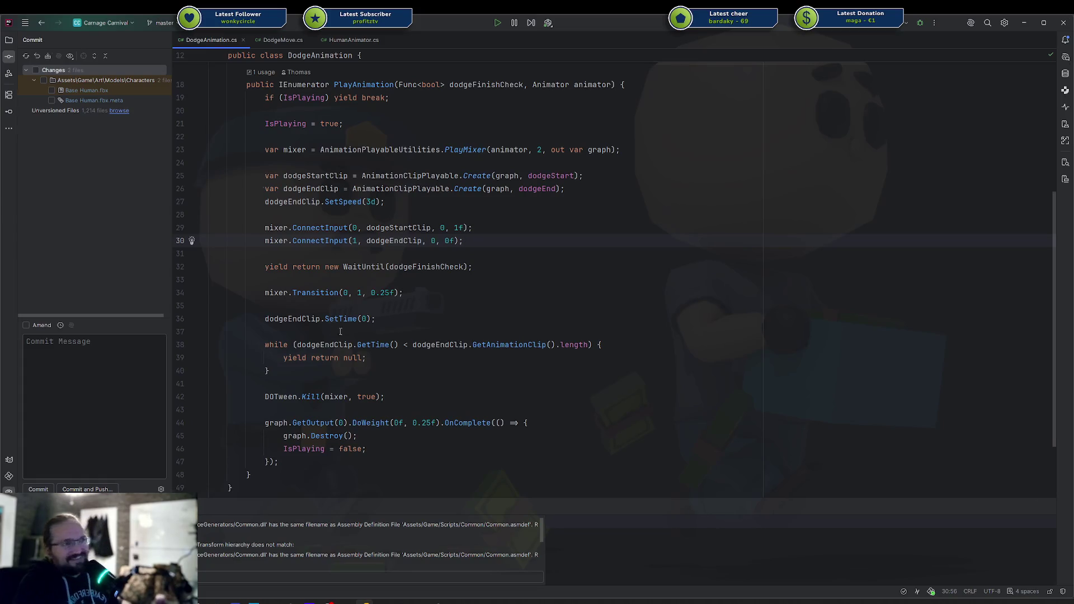
{"action": "left_click", "coordinate": [464, 283]}
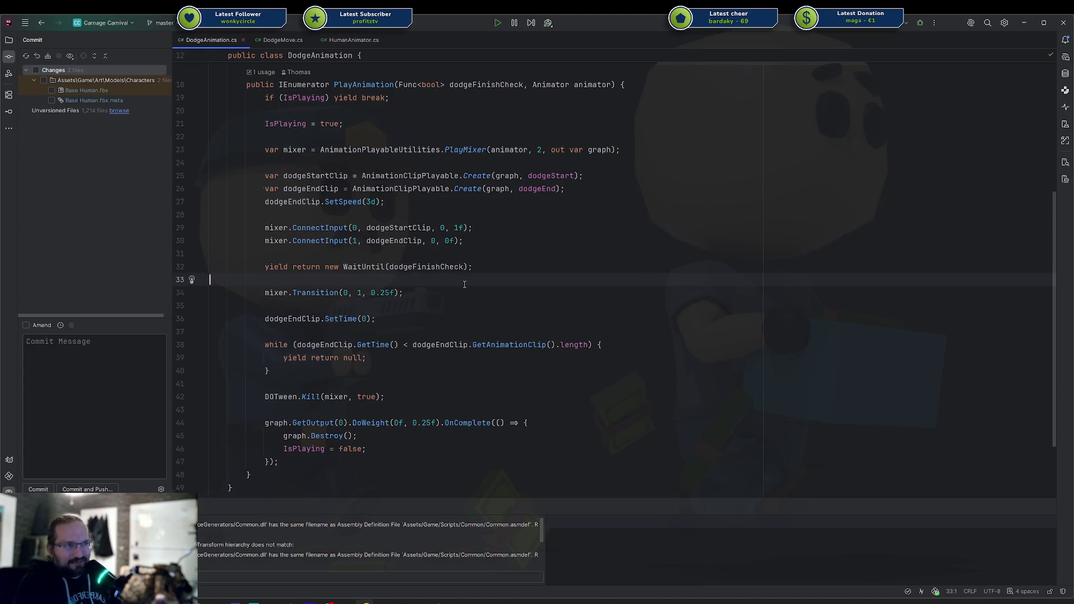
{"action": "type", "text": "std"}
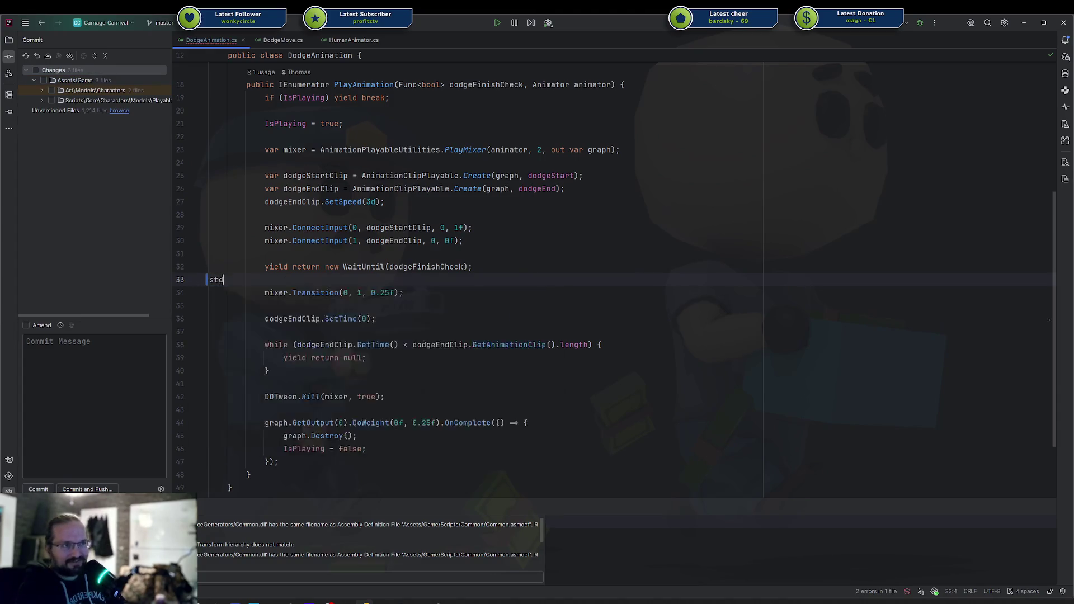
{"action": "key", "text": "ctrl+space"}
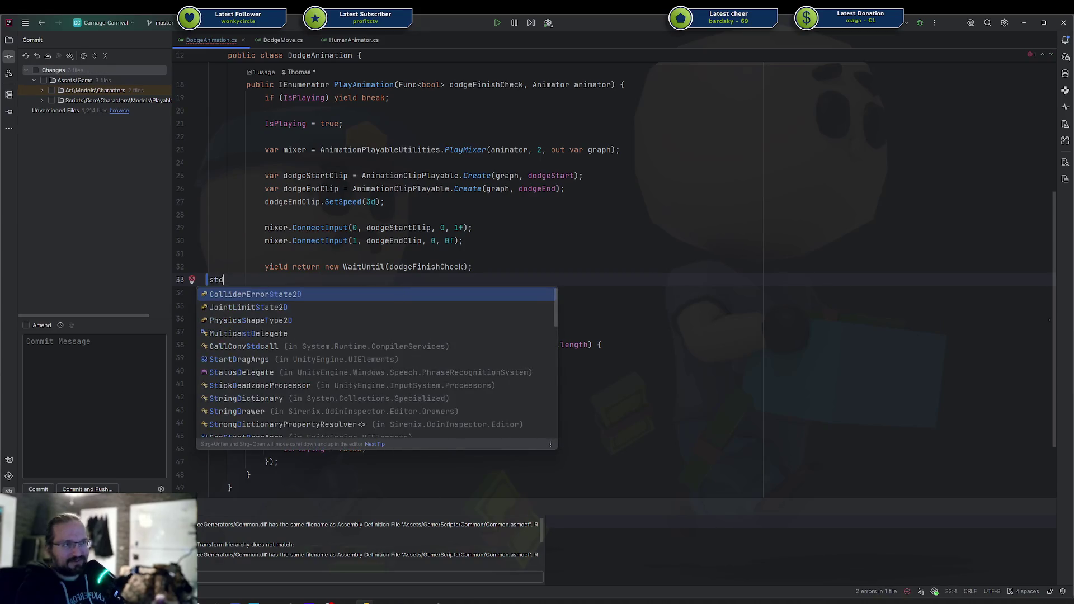
{"action": "type", "text": "::string"}
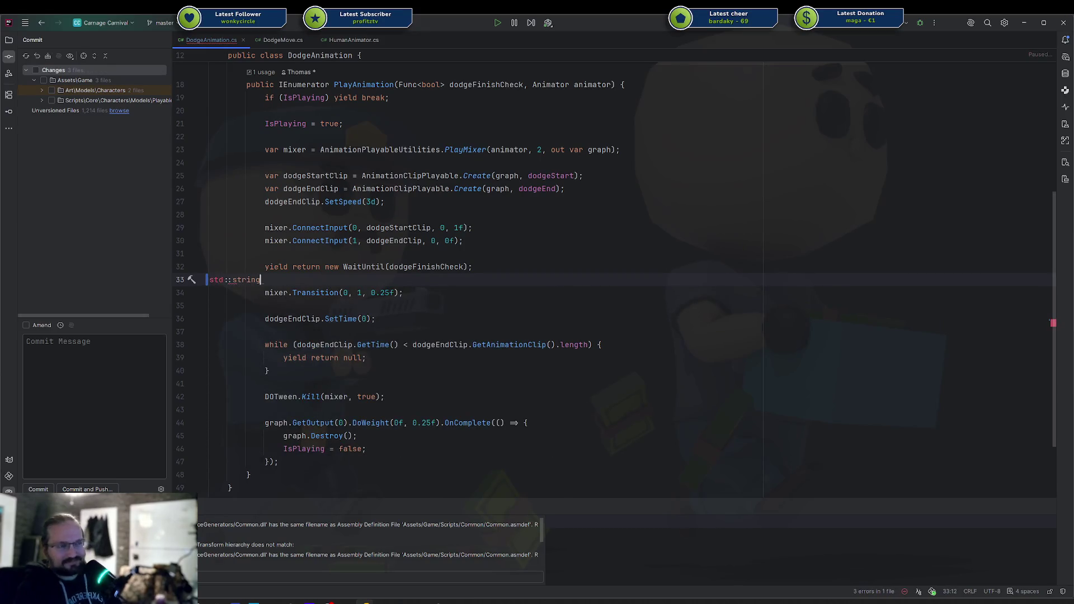
{"action": "key", "text": "shift+Home"}
{"action": "key", "text": "BackSpace"}
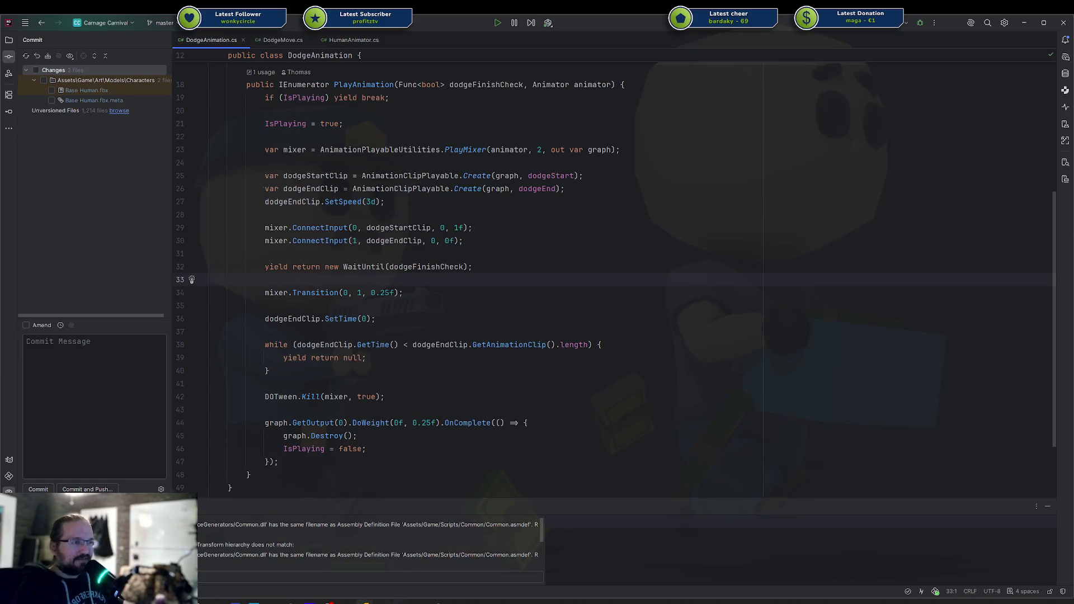
{"action": "key", "text": "alt+Tab"}
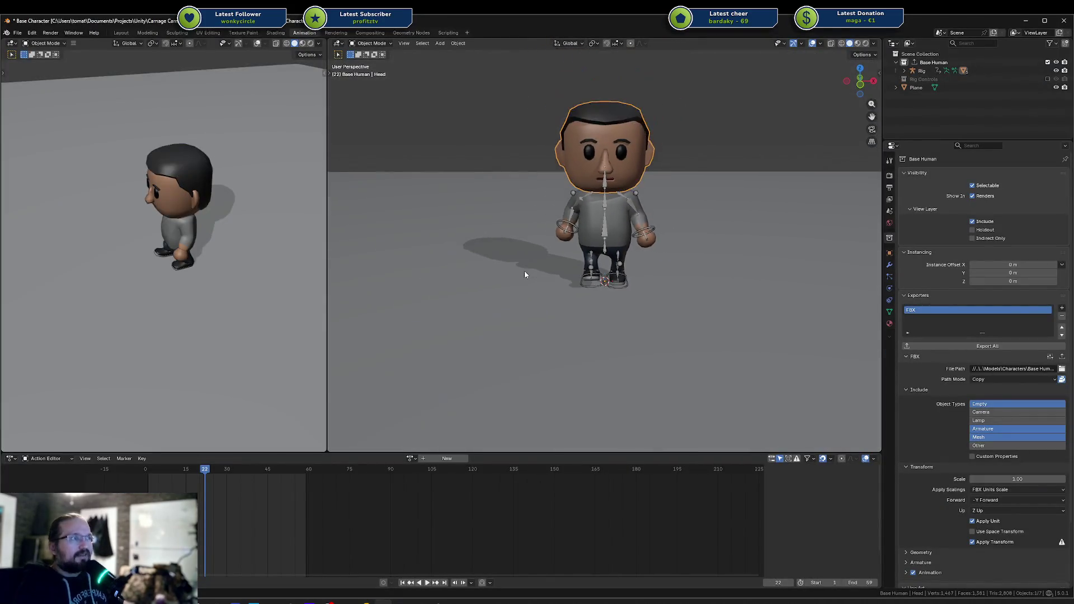
Step: Orbit and zoom the right viewport to view the character from side, top and front, then start playback
{"action": "mouse_move", "coordinate": [525, 274]}
{"action": "left_mouse_down"}
{"action": "mouse_move", "coordinate": [526, 294]}
{"action": "mouse_move", "coordinate": [513, 285]}
{"action": "left_mouse_up"}
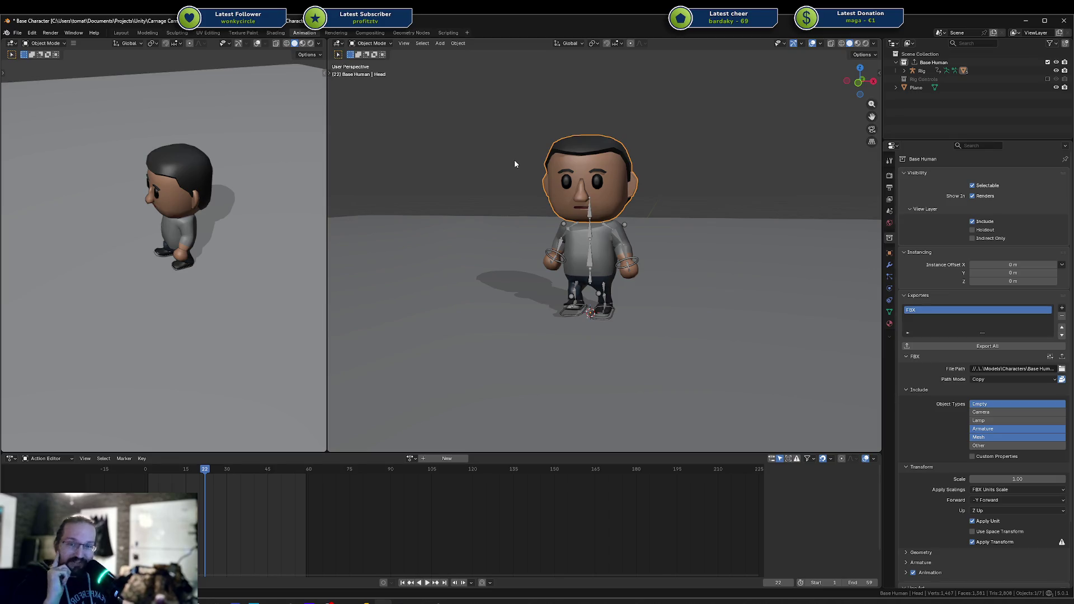
{"action": "mouse_move", "coordinate": [515, 164]}
{"action": "left_mouse_down"}
{"action": "mouse_move", "coordinate": [525, 221]}
{"action": "mouse_move", "coordinate": [540, 228]}
{"action": "left_mouse_up"}
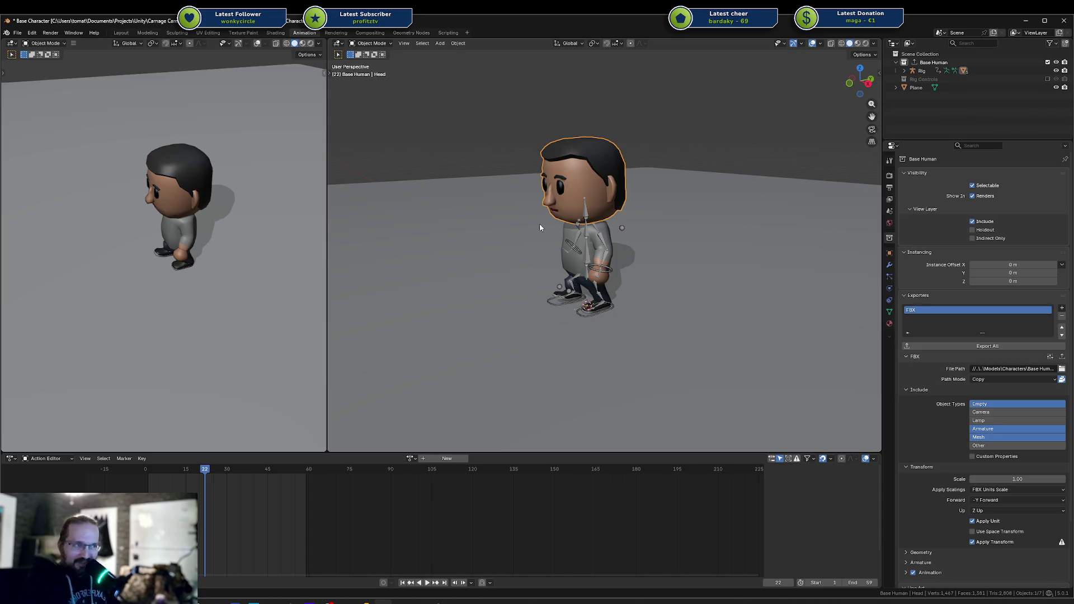
{"action": "mouse_move", "coordinate": [540, 228]}
{"action": "left_mouse_down"}
{"action": "mouse_move", "coordinate": [593, 230]}
{"action": "mouse_move", "coordinate": [587, 243]}
{"action": "left_mouse_up"}
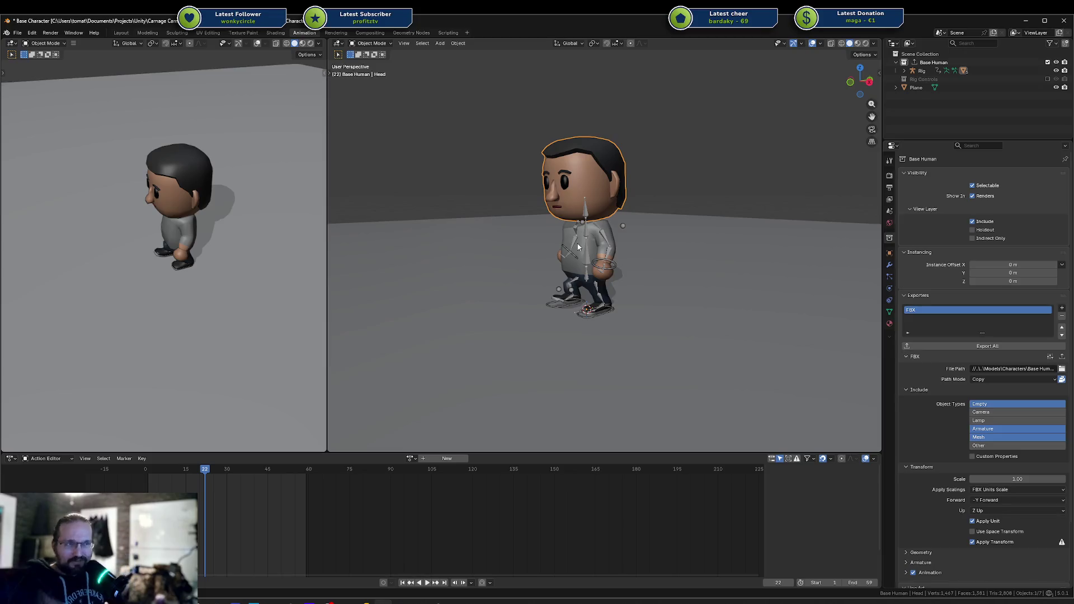
{"action": "left_click_drag", "start_coordinate": [586, 255], "coordinate": [597, 268]}
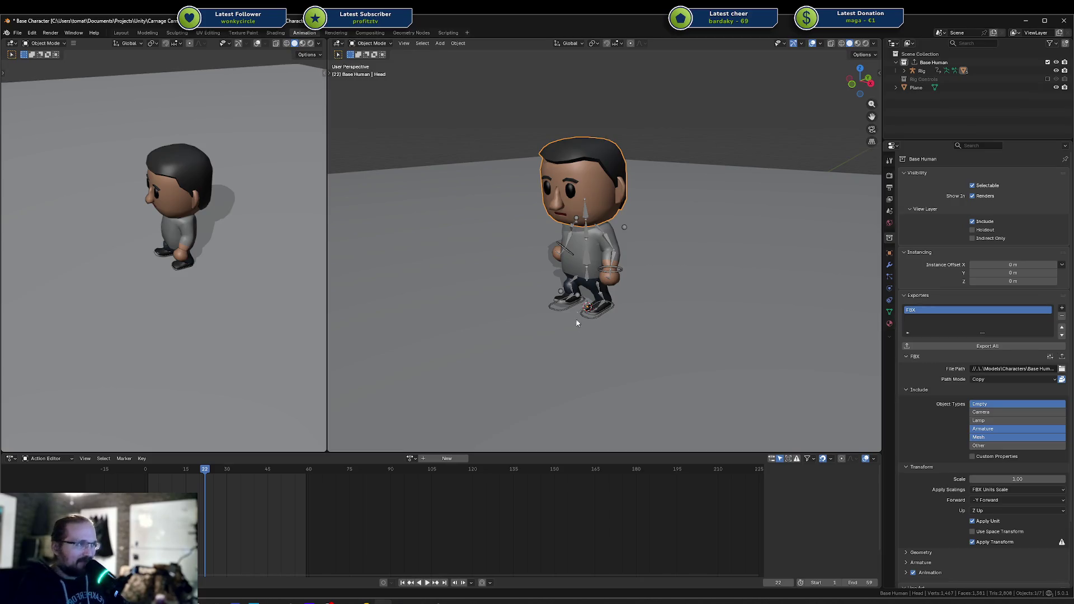
{"action": "mouse_move", "coordinate": [585, 289]}
{"action": "left_mouse_down"}
{"action": "mouse_move", "coordinate": [678, 277]}
{"action": "mouse_move", "coordinate": [677, 294]}
{"action": "mouse_move", "coordinate": [592, 300]}
{"action": "left_mouse_up"}
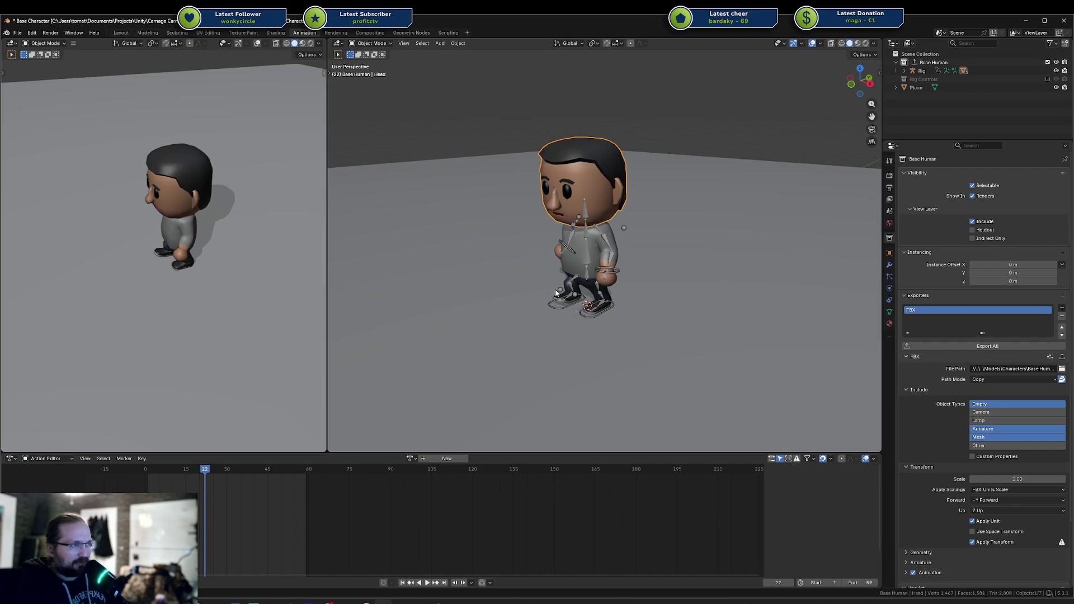
{"action": "left_click_drag", "start_coordinate": [558, 292], "coordinate": [579, 281]}
{"action": "scroll", "coordinate": [579, 281], "scroll_direction": "up", "scroll_amount": 2}
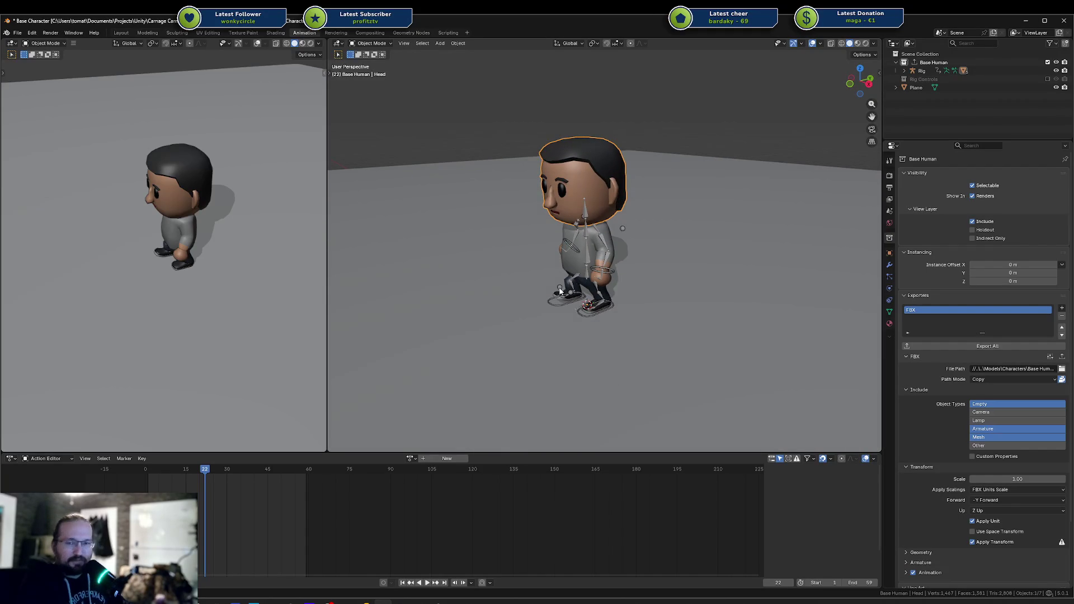
{"action": "scroll", "coordinate": [567, 283], "scroll_direction": "up", "scroll_amount": 1}
{"action": "mouse_move", "coordinate": [567, 283]}
{"action": "left_mouse_down"}
{"action": "mouse_move", "coordinate": [634, 295]}
{"action": "mouse_move", "coordinate": [628, 284]}
{"action": "mouse_move", "coordinate": [678, 285]}
{"action": "mouse_move", "coordinate": [624, 286]}
{"action": "left_mouse_up"}
{"action": "scroll", "coordinate": [582, 285], "scroll_direction": "up", "scroll_amount": 2}
{"action": "scroll", "coordinate": [627, 285], "scroll_direction": "down", "scroll_amount": 2}
{"action": "key", "text": "space"}
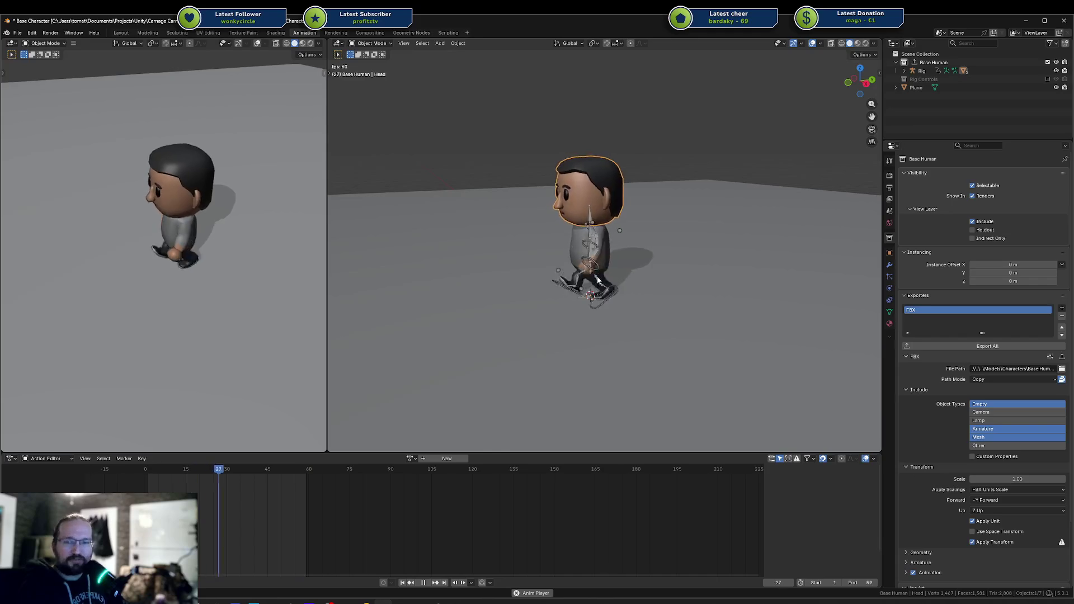
Step: Orbit and zoom both viewports around the walking character, then stop playback at frame 41
{"action": "mouse_move", "coordinate": [640, 271]}
{"action": "left_mouse_down"}
{"action": "mouse_move", "coordinate": [621, 300]}
{"action": "mouse_move", "coordinate": [643, 271]}
{"action": "mouse_move", "coordinate": [726, 271]}
{"action": "mouse_move", "coordinate": [633, 258]}
{"action": "mouse_move", "coordinate": [657, 278]}
{"action": "left_mouse_up"}
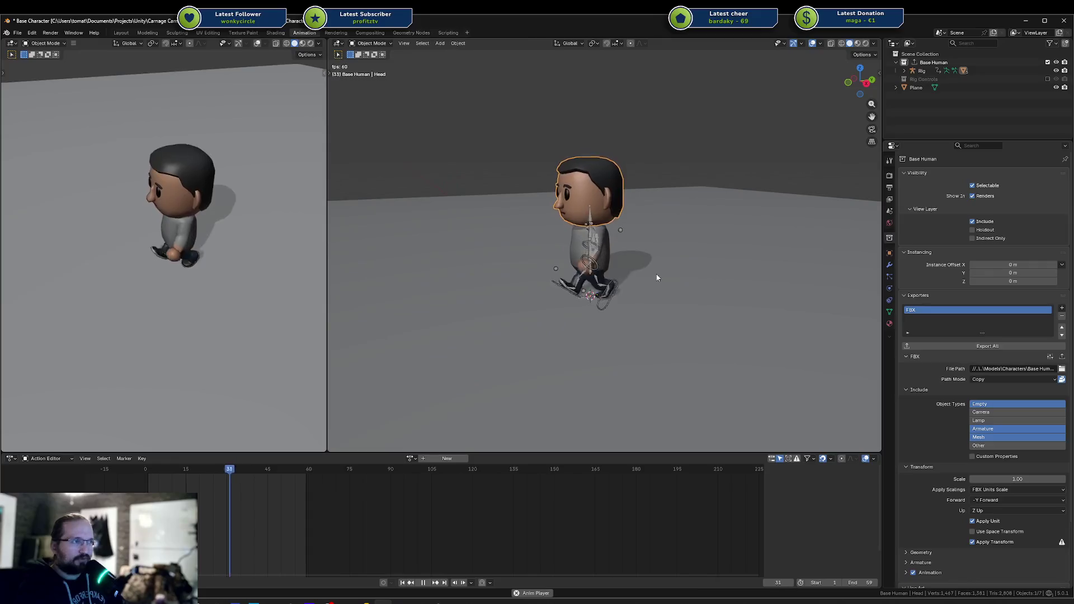
{"action": "mouse_move", "coordinate": [214, 247]}
{"action": "left_mouse_down"}
{"action": "mouse_move", "coordinate": [187, 204]}
{"action": "mouse_move", "coordinate": [199, 241]}
{"action": "left_mouse_up"}
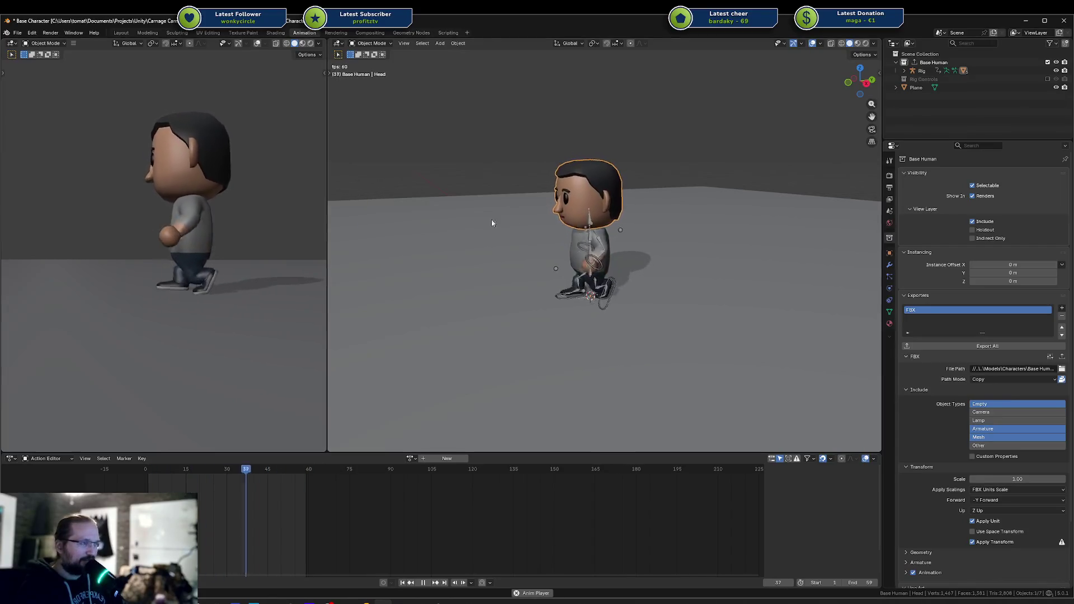
{"action": "left_click_drag", "start_coordinate": [639, 286], "coordinate": [639, 279]}
{"action": "scroll", "coordinate": [639, 277], "scroll_direction": "up", "scroll_amount": 3}
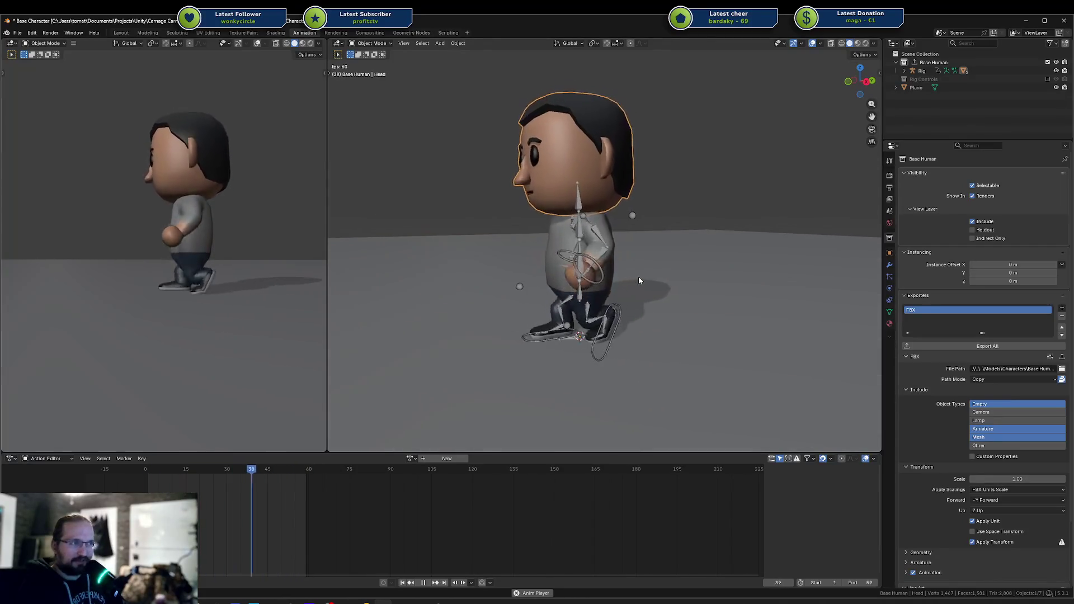
{"action": "key", "text": "space"}
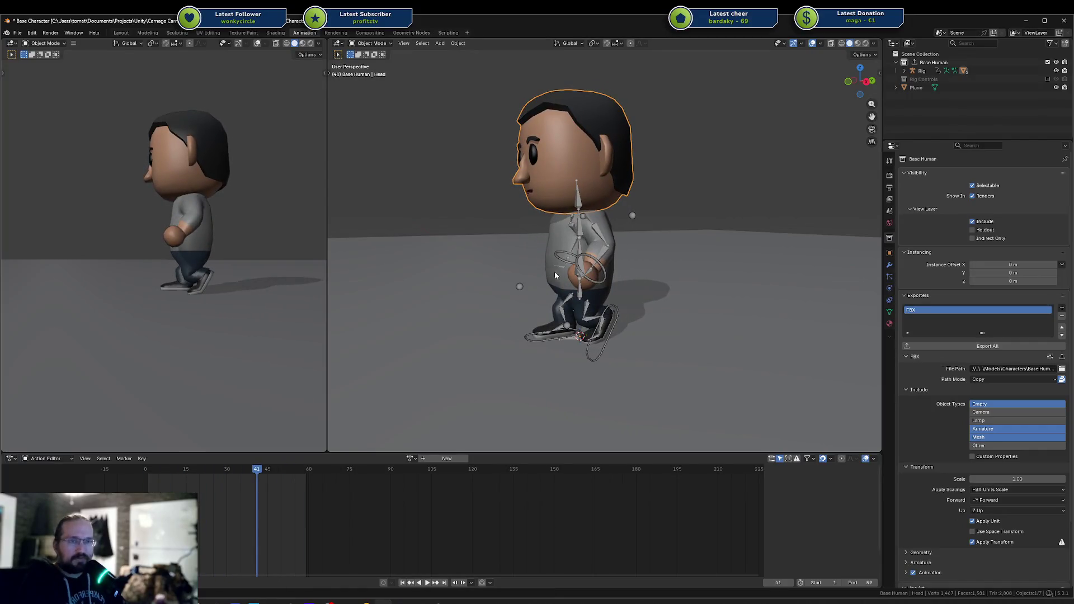
{"action": "left_click_drag", "start_coordinate": [605, 266], "coordinate": [582, 302]}
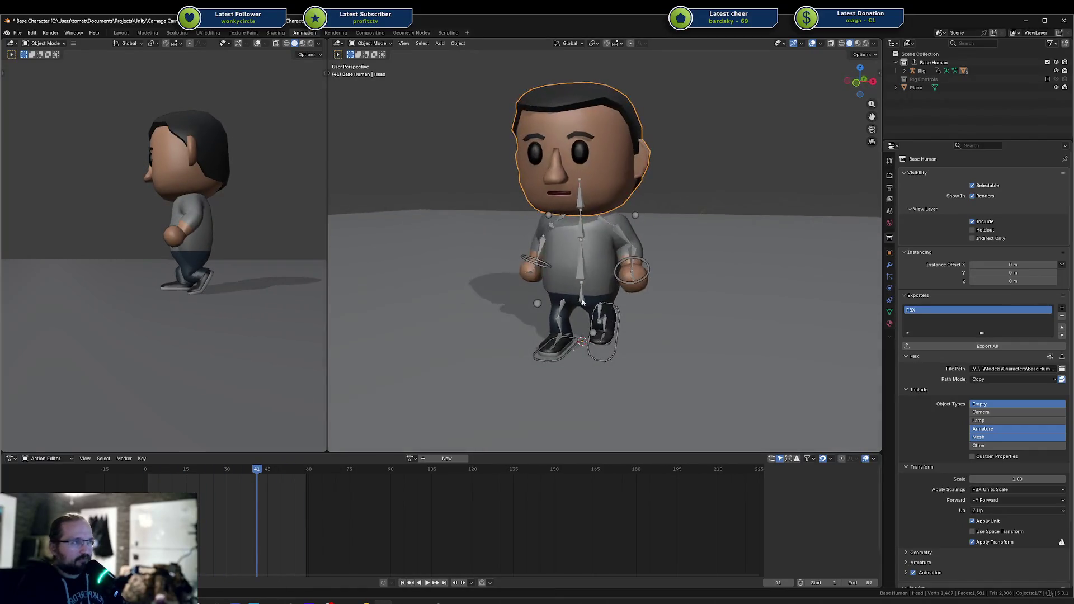
{"action": "left_click", "coordinate": [717, 304]}
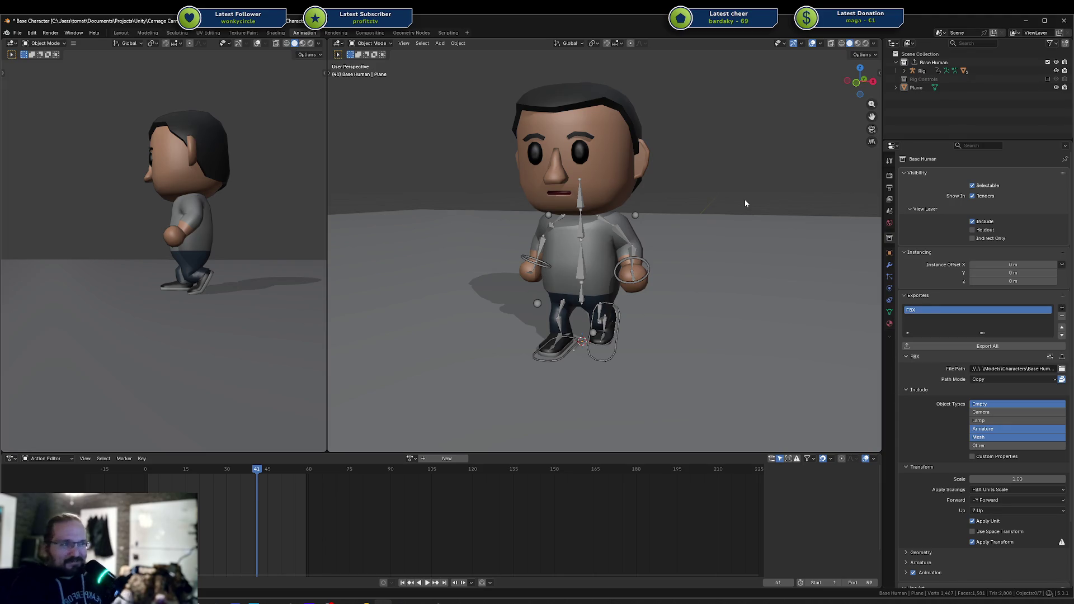
{"action": "left_click_drag", "start_coordinate": [744, 199], "coordinate": [720, 198]}
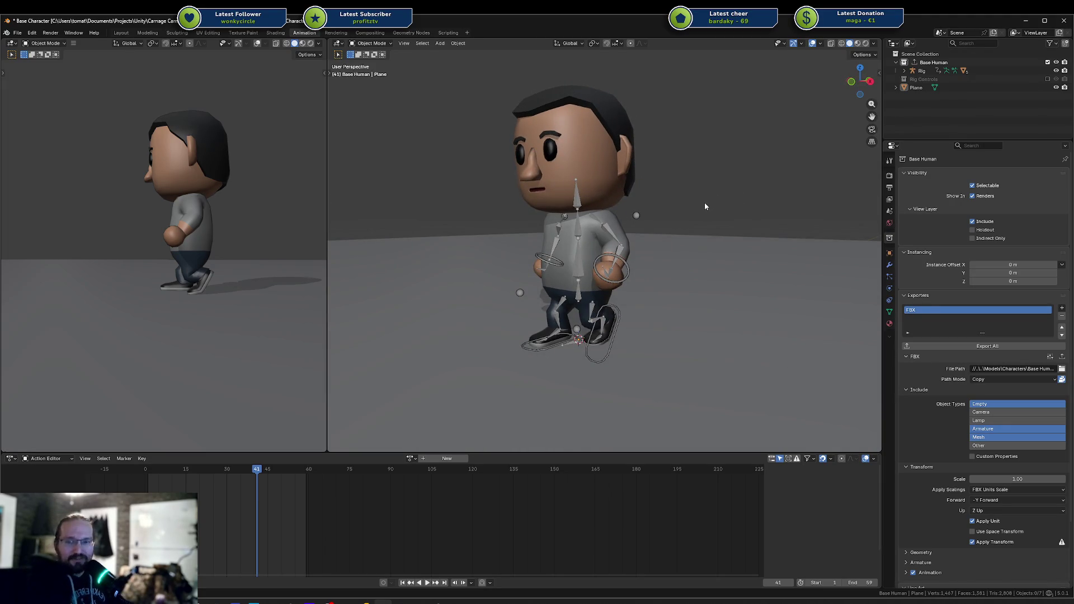
{"action": "scroll", "coordinate": [663, 242], "scroll_direction": "down", "scroll_amount": 2}
{"action": "scroll", "coordinate": [652, 250], "scroll_direction": "up", "scroll_amount": 4}
{"action": "left_click_drag", "start_coordinate": [647, 253], "coordinate": [585, 246]}
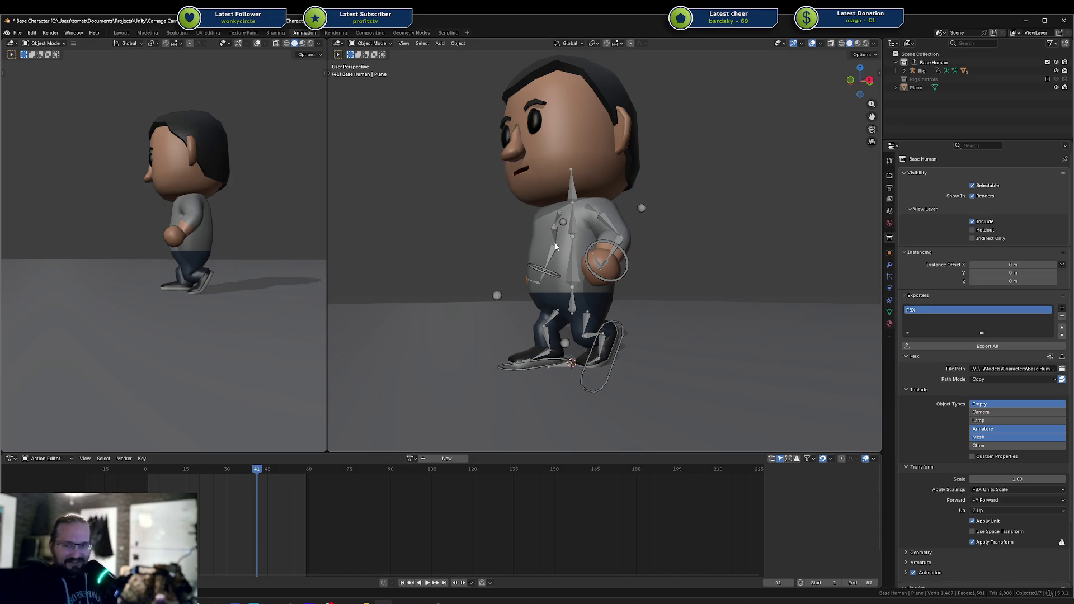
{"action": "mouse_move", "coordinate": [556, 242]}
{"action": "left_mouse_down"}
{"action": "mouse_move", "coordinate": [568, 275]}
{"action": "mouse_move", "coordinate": [531, 265]}
{"action": "mouse_move", "coordinate": [540, 262]}
{"action": "left_mouse_up"}
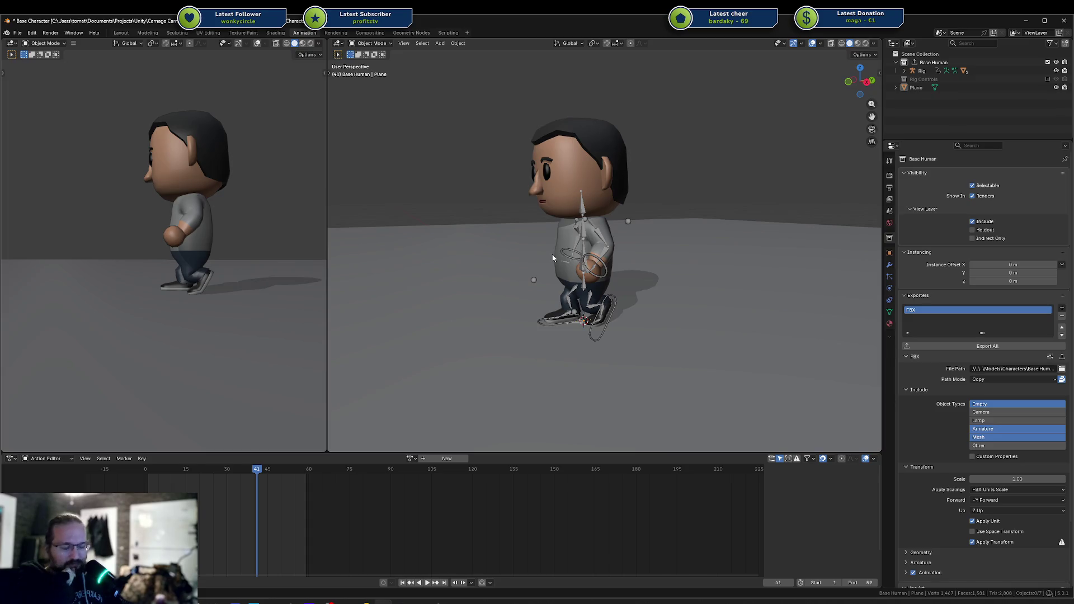
{"action": "left_click_drag", "start_coordinate": [579, 263], "coordinate": [616, 260]}
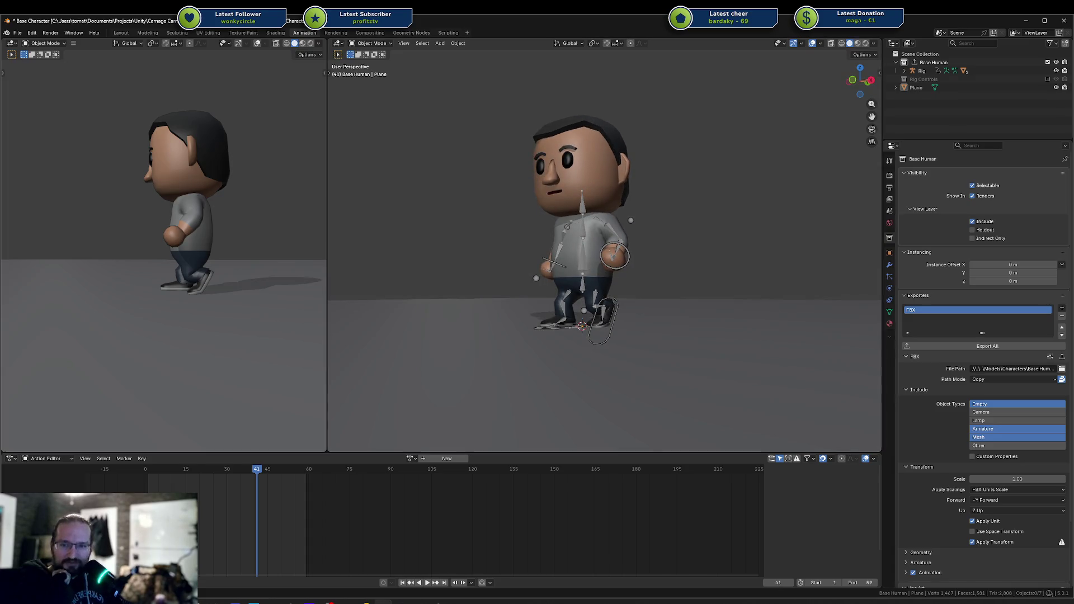
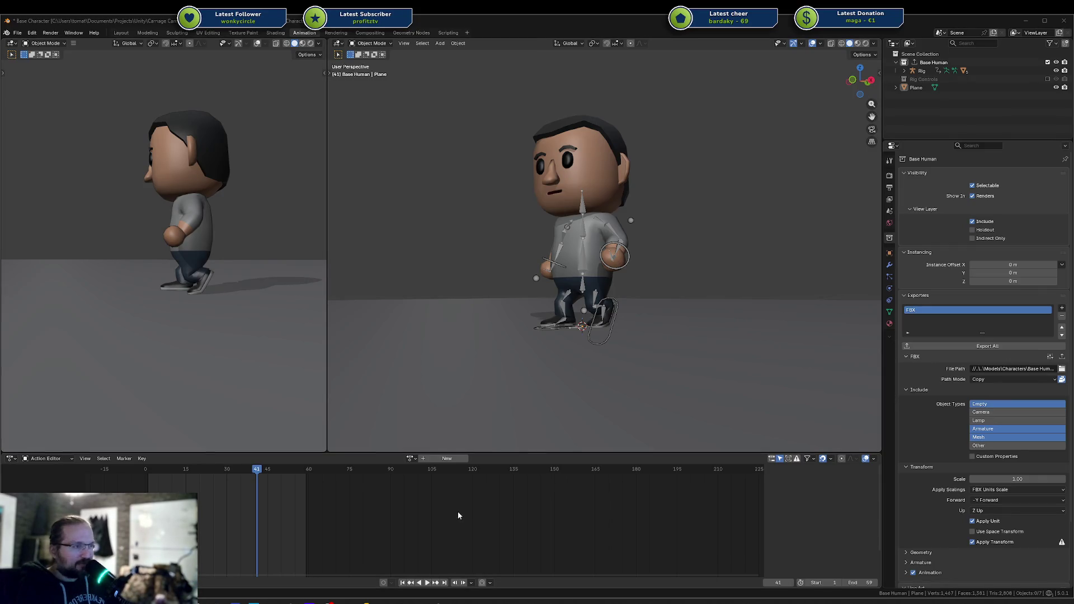
Step: Switch from Blender to the Unity editor showing the Arena scene
{"action": "key", "text": "alt+Tab"}
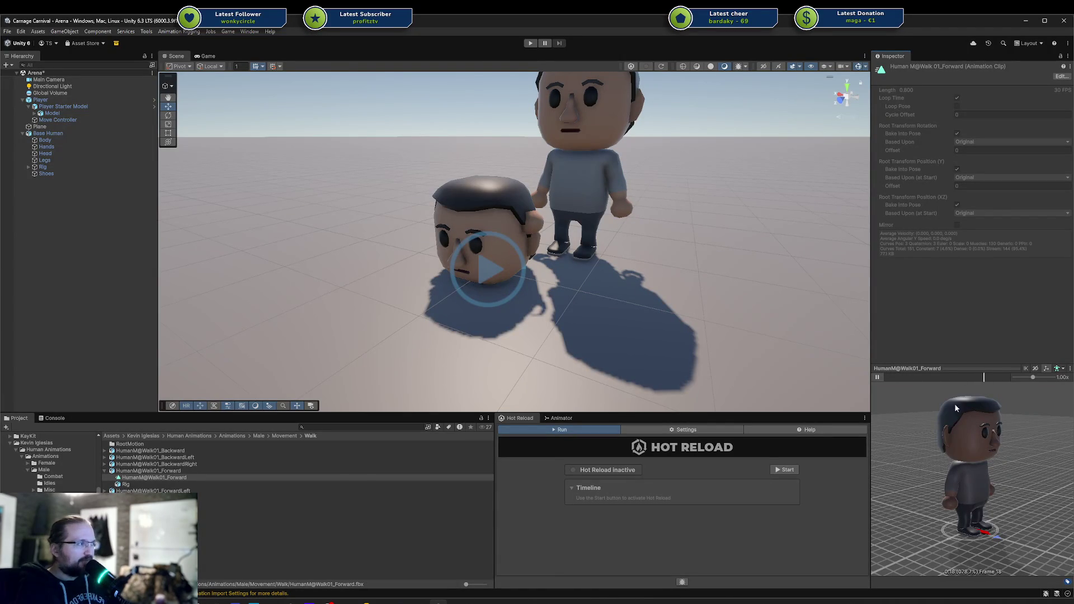
Step: Stop the walk clip preview and select Base Human in the Hierarchy
{"action": "left_click_drag", "start_coordinate": [911, 377], "coordinate": [885, 377]}
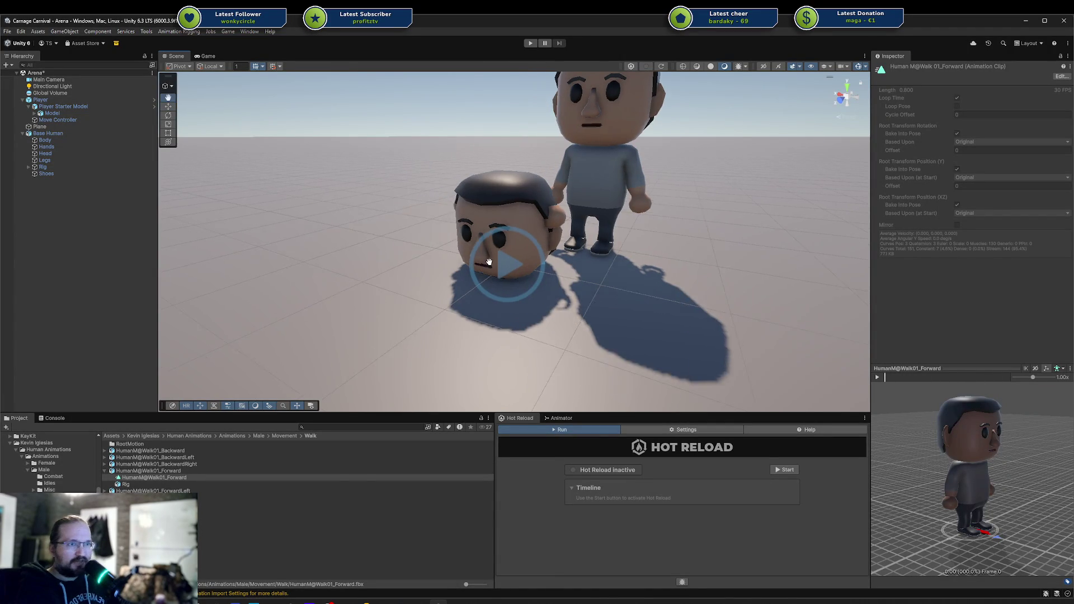
{"action": "left_click", "coordinate": [50, 100]}
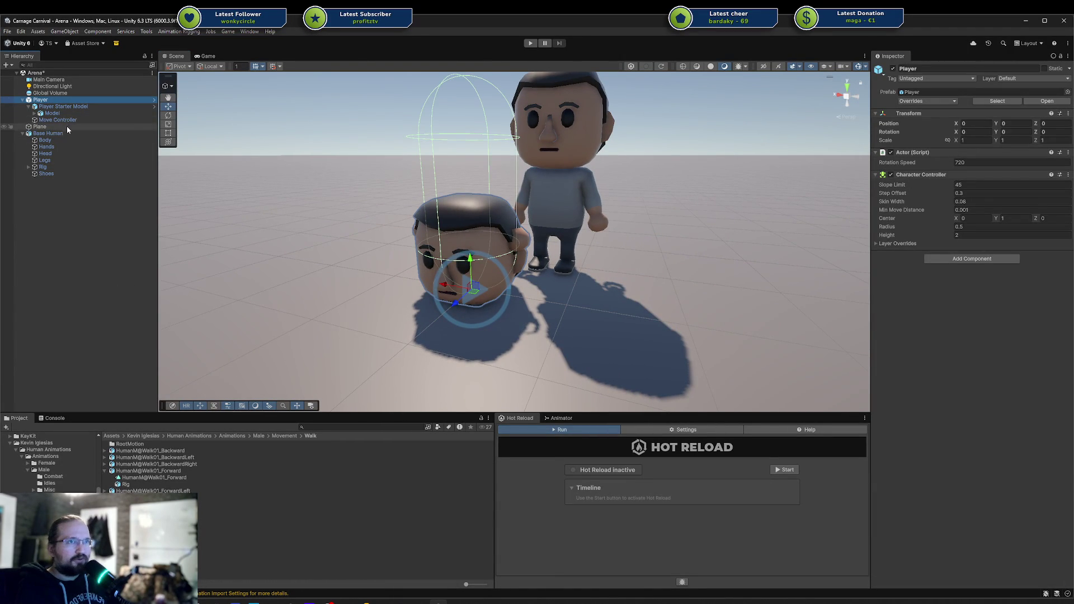
{"action": "left_click", "coordinate": [61, 134]}
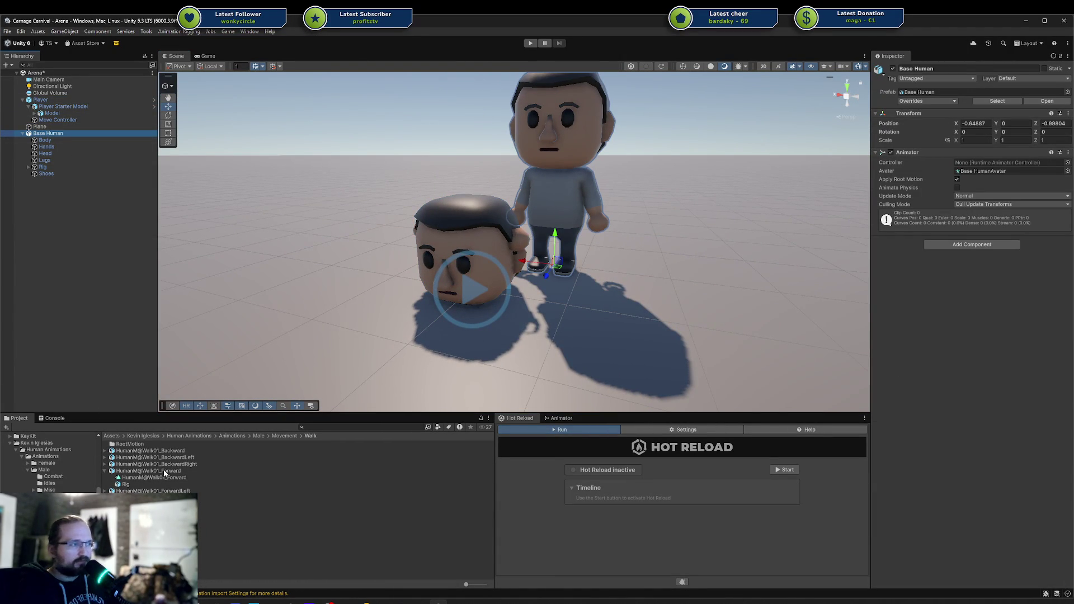
Step: Select the Base Human model in Assets/Game/Art/Models/Characters to show its import settings
{"action": "scroll", "coordinate": [62, 467], "scroll_direction": "up", "scroll_amount": 2}
{"action": "scroll", "coordinate": [61, 463], "scroll_direction": "up", "scroll_amount": 3}
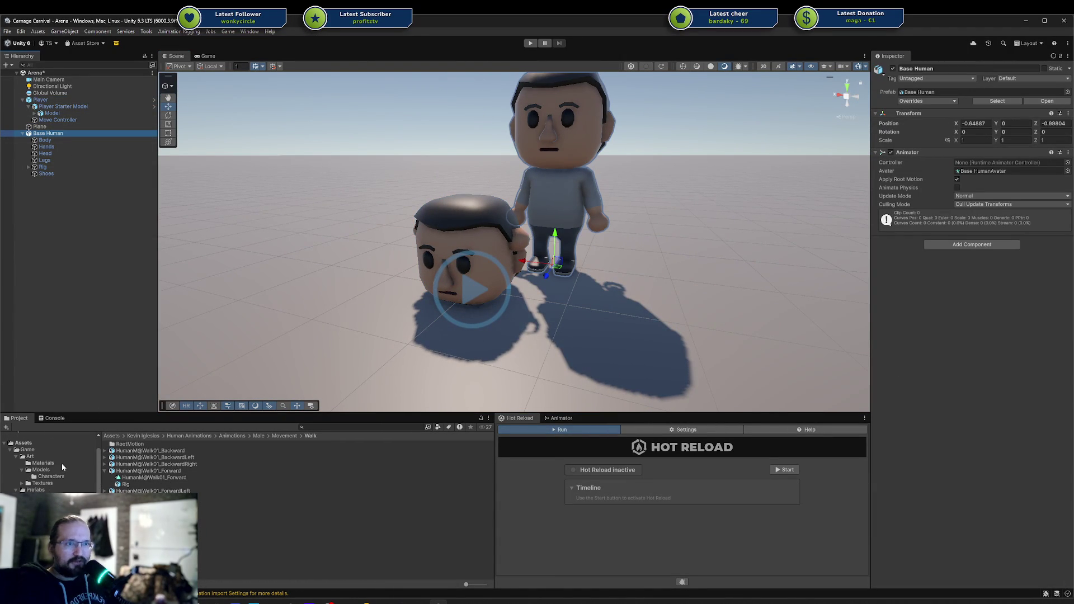
{"action": "left_click", "coordinate": [51, 476]}
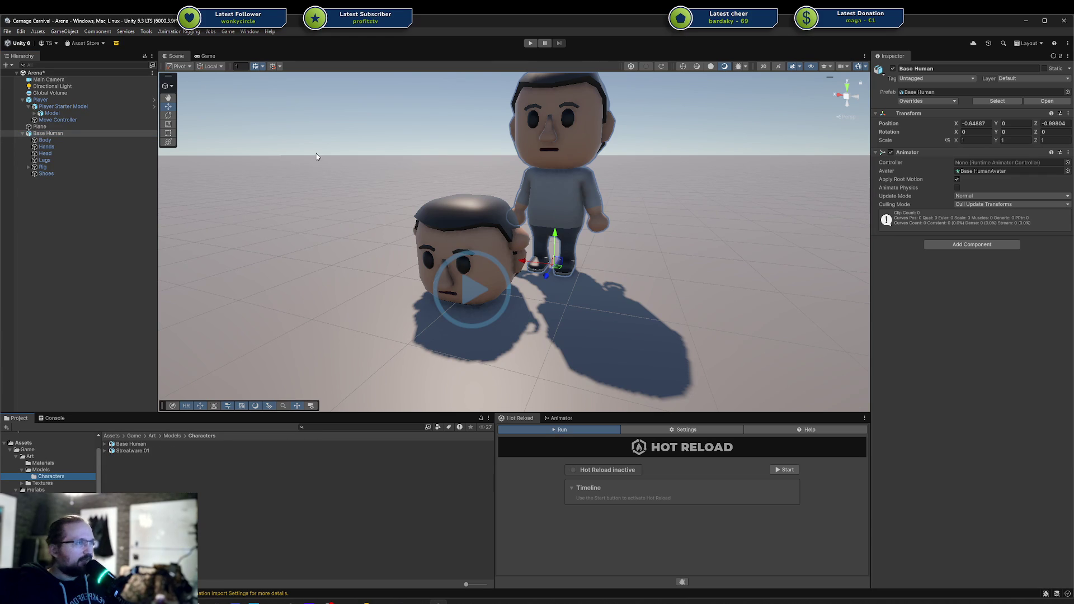
{"action": "left_click", "coordinate": [146, 444]}
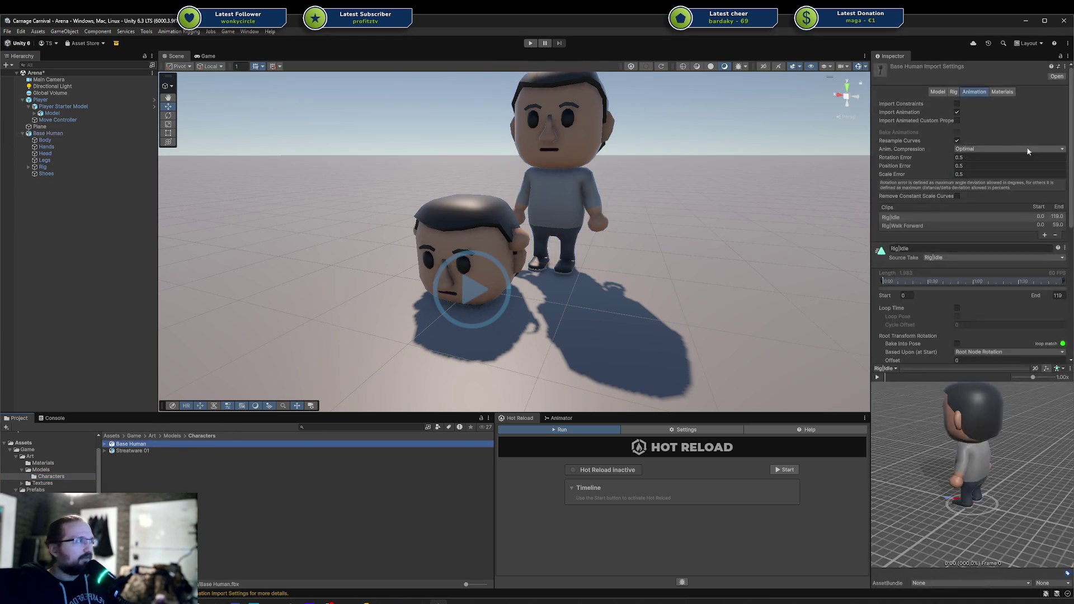
Step: Set the model's rig Animation Type to Humanoid
{"action": "left_click", "coordinate": [954, 93]}
{"action": "left_click", "coordinate": [999, 103]}
{"action": "left_click", "coordinate": [997, 112]}
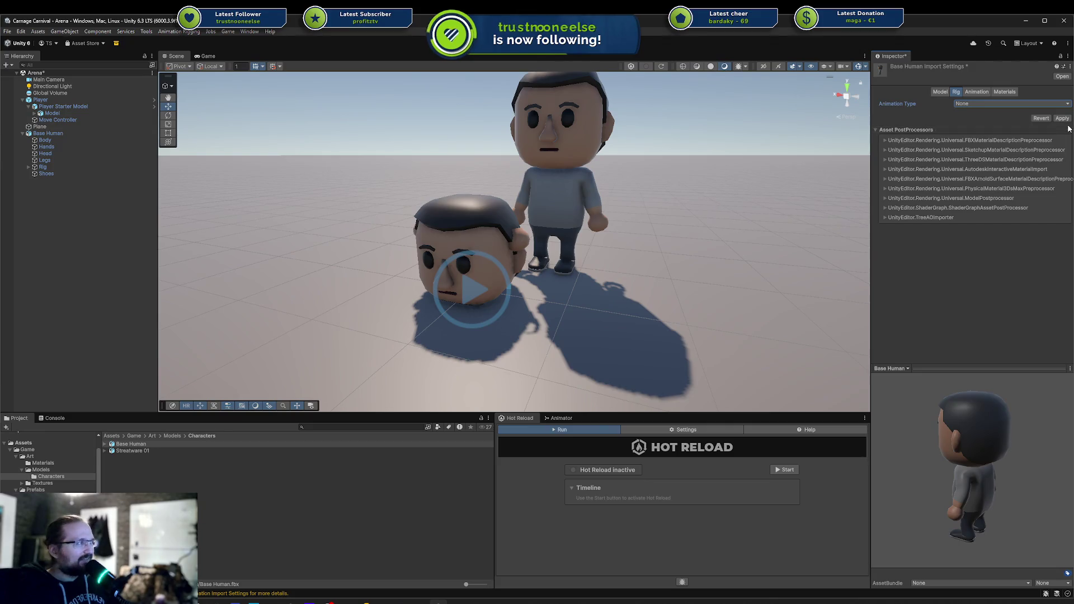
{"action": "left_click", "coordinate": [993, 104]}
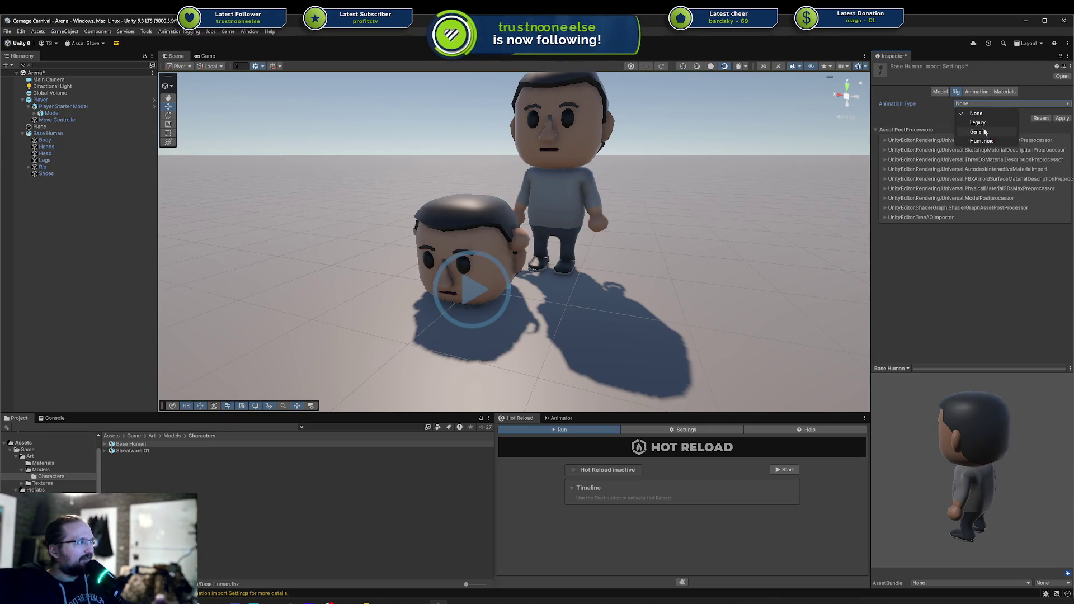
{"action": "left_click", "coordinate": [989, 132]}
{"action": "left_click", "coordinate": [984, 104]}
{"action": "left_click", "coordinate": [1002, 142]}
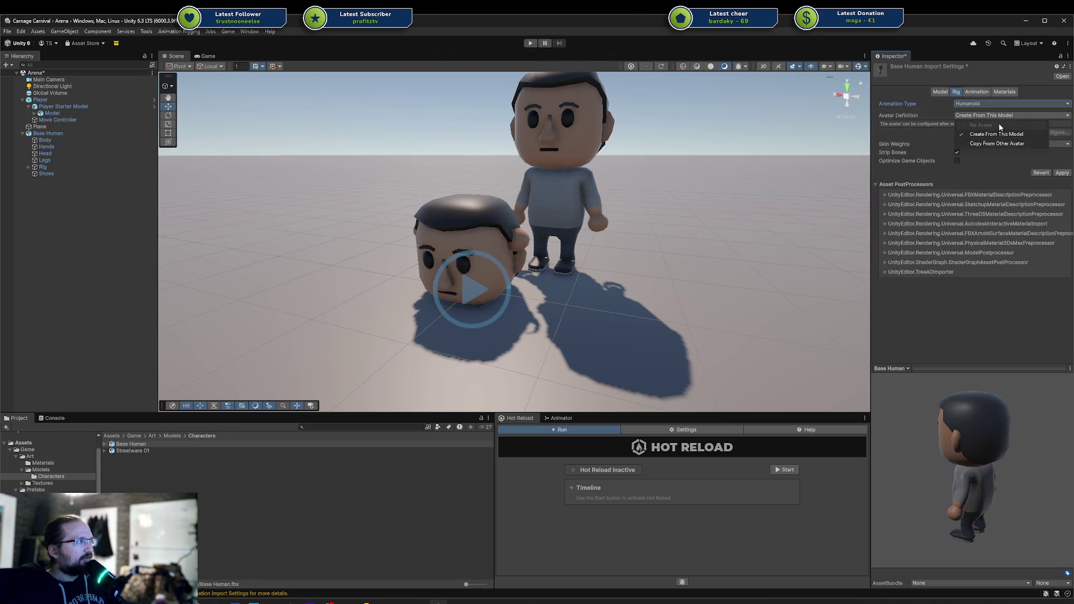
Step: Keep Avatar Definition as Create From This Model, apply, and open the avatar configuration
{"action": "left_click", "coordinate": [995, 116]}
{"action": "left_click", "coordinate": [998, 135]}
{"action": "left_click", "coordinate": [1062, 174]}
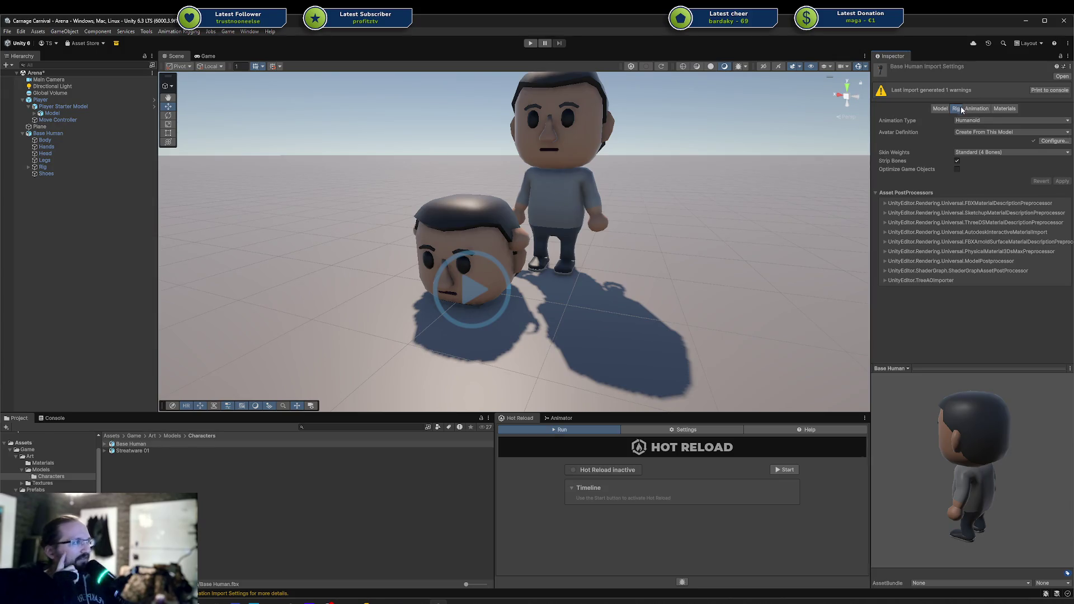
{"action": "left_click", "coordinate": [1053, 141]}
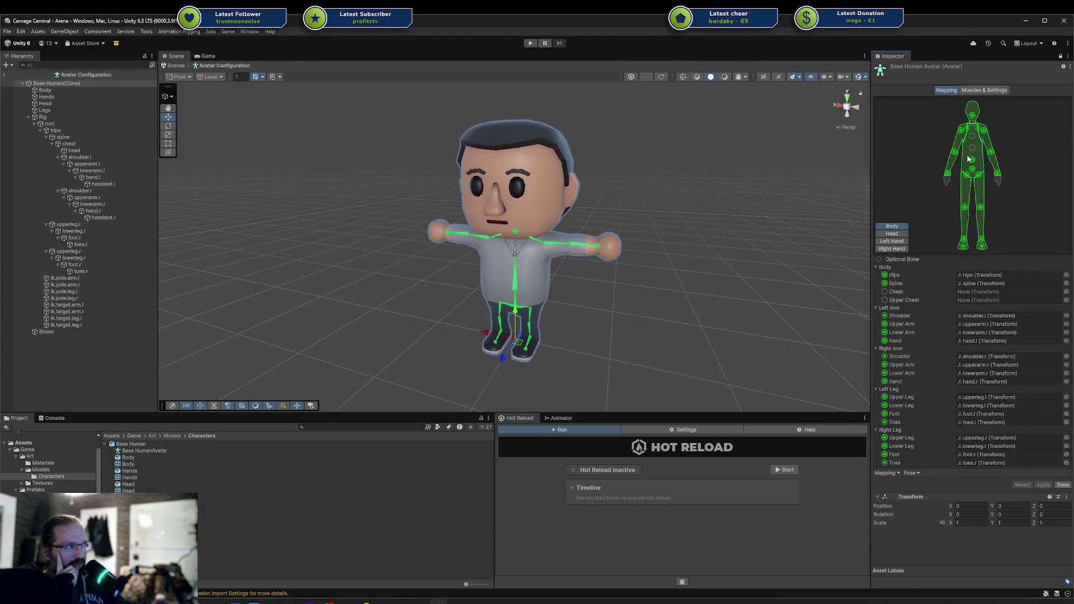
Step: Assign the chest bone to the avatar's Chest slot, apply the mapping, and finish with Done
{"action": "scroll", "coordinate": [713, 294], "scroll_direction": "down", "scroll_amount": 1}
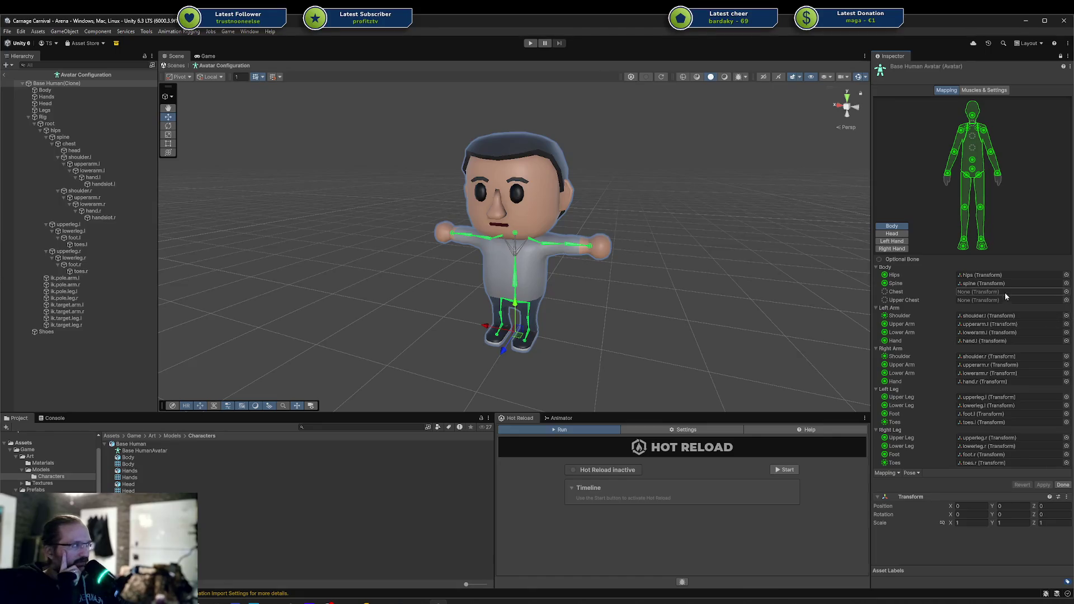
{"action": "scroll", "coordinate": [480, 255], "scroll_direction": "up", "scroll_amount": 3}
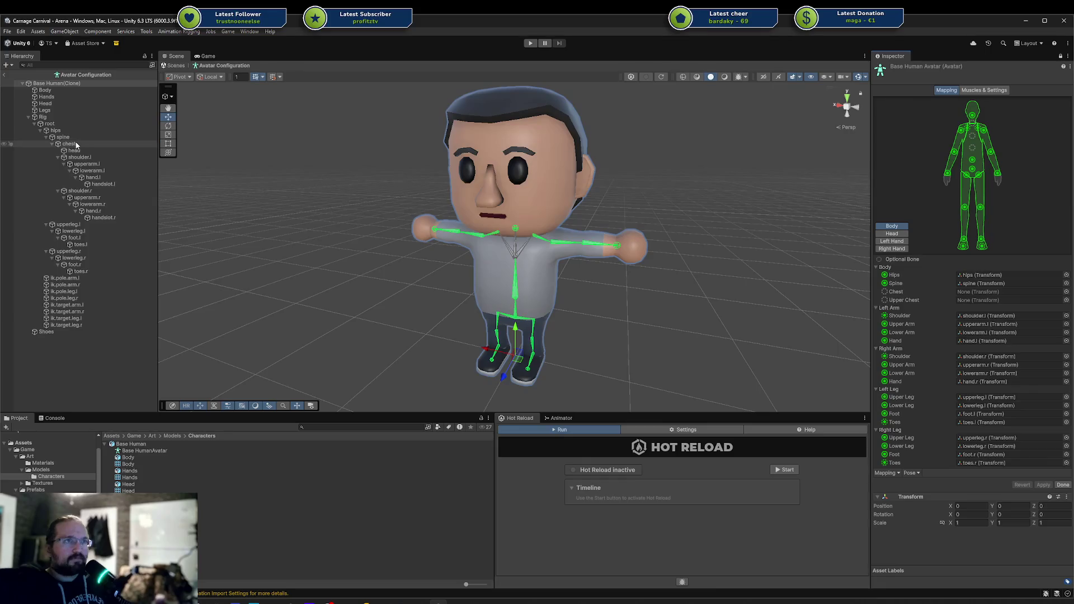
{"action": "left_click", "coordinate": [1001, 301]}
{"action": "left_click_drag", "start_coordinate": [1002, 302], "coordinate": [999, 293]}
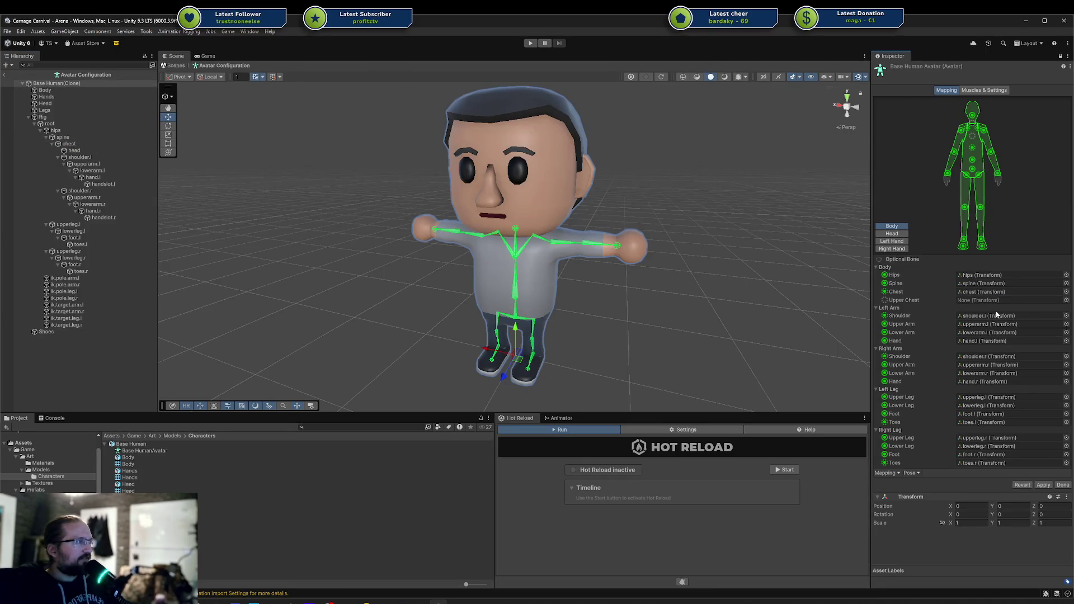
{"action": "left_click", "coordinate": [1045, 484]}
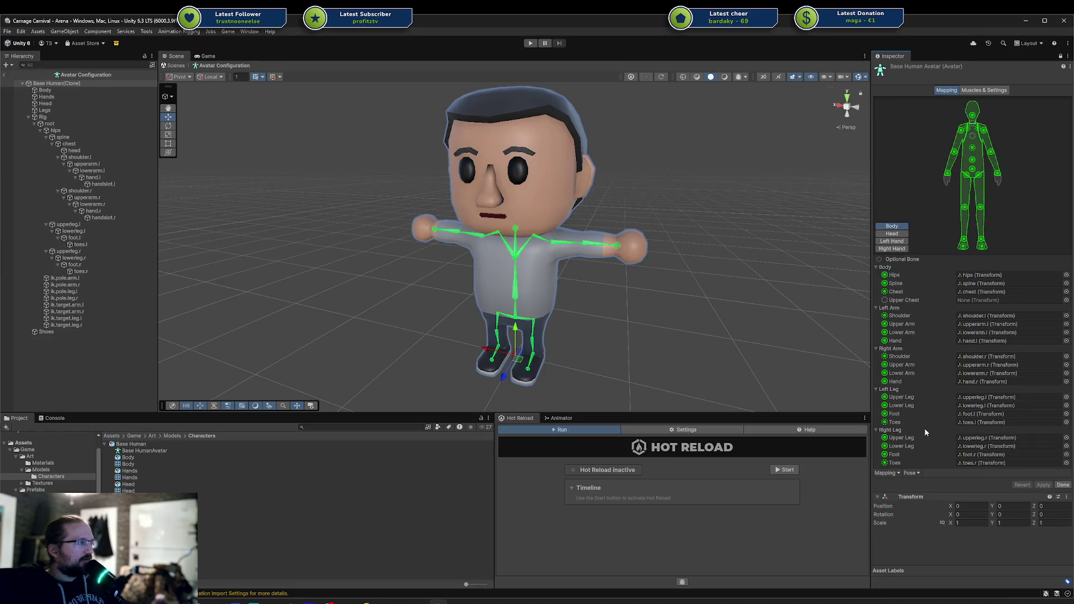
{"action": "left_click", "coordinate": [1063, 485]}
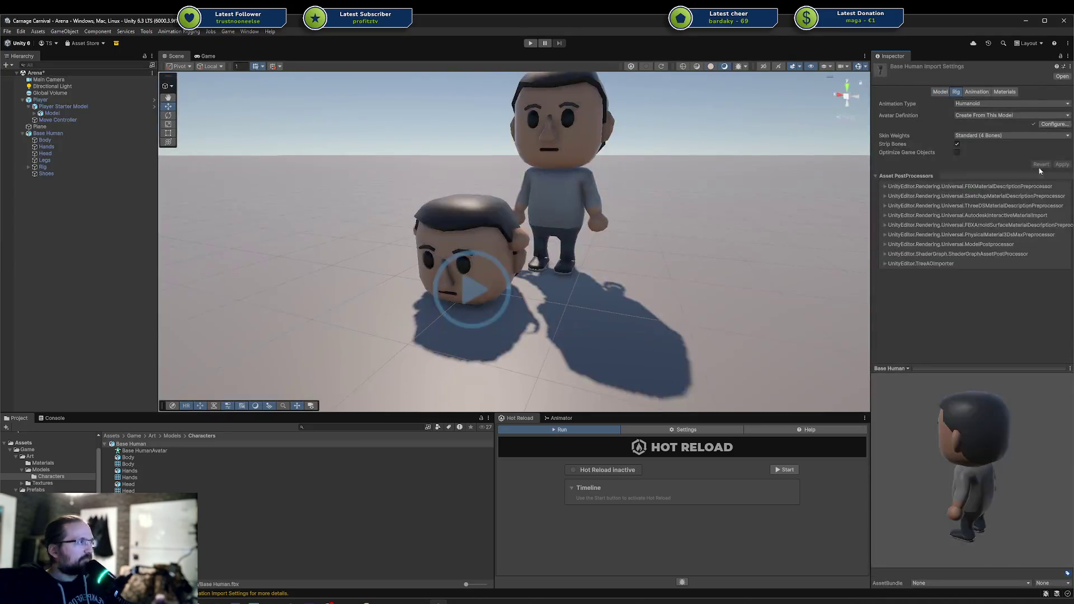
Step: Flick through the Animation and Materials tabs of the model's import settings
{"action": "left_click", "coordinate": [979, 92]}
{"action": "left_click", "coordinate": [957, 93]}
{"action": "left_click", "coordinate": [974, 92]}
{"action": "left_click", "coordinate": [958, 92]}
{"action": "left_click", "coordinate": [977, 92]}
{"action": "left_click", "coordinate": [1004, 93]}
{"action": "left_click", "coordinate": [956, 93]}
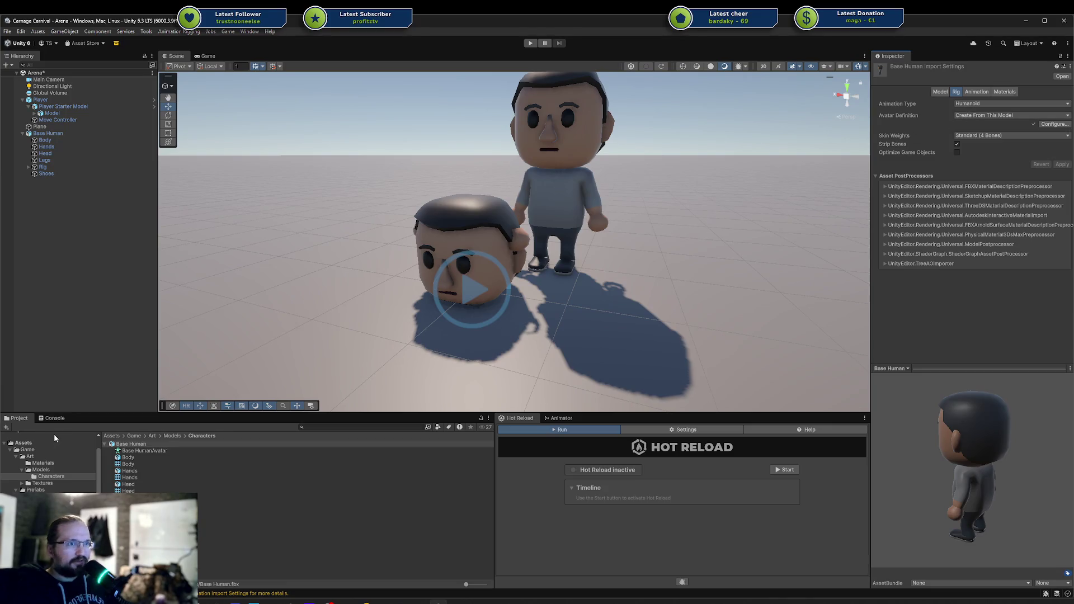
Step: Preview the HumanM@Walk01_Forward clip from the Walk animations folder
{"action": "scroll", "coordinate": [48, 463], "scroll_direction": "down", "scroll_amount": 5}
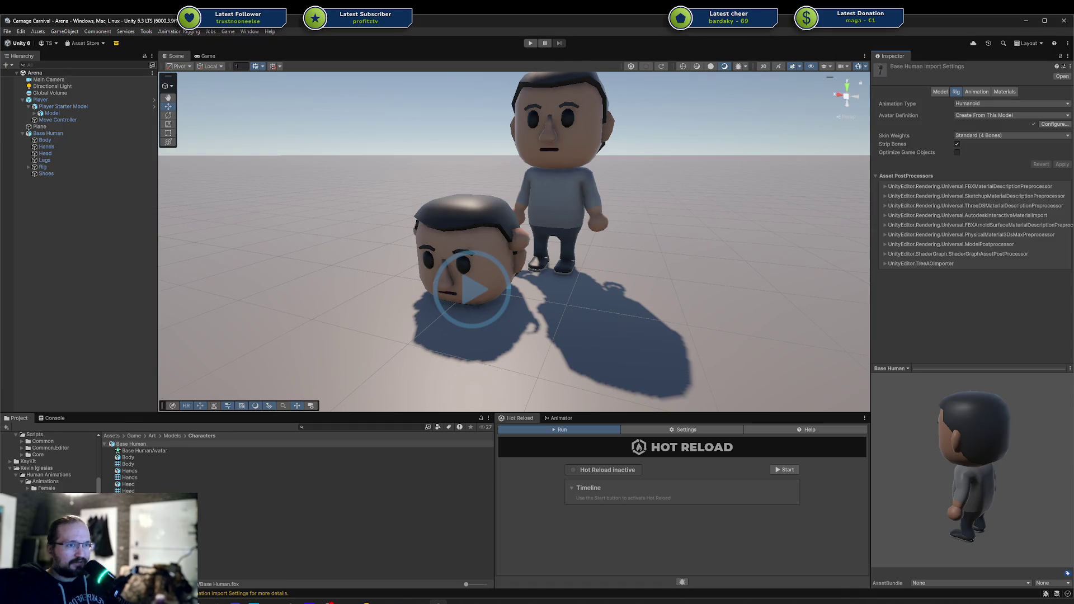
{"action": "left_click", "coordinate": [51, 515]}
{"action": "left_click", "coordinate": [150, 479]}
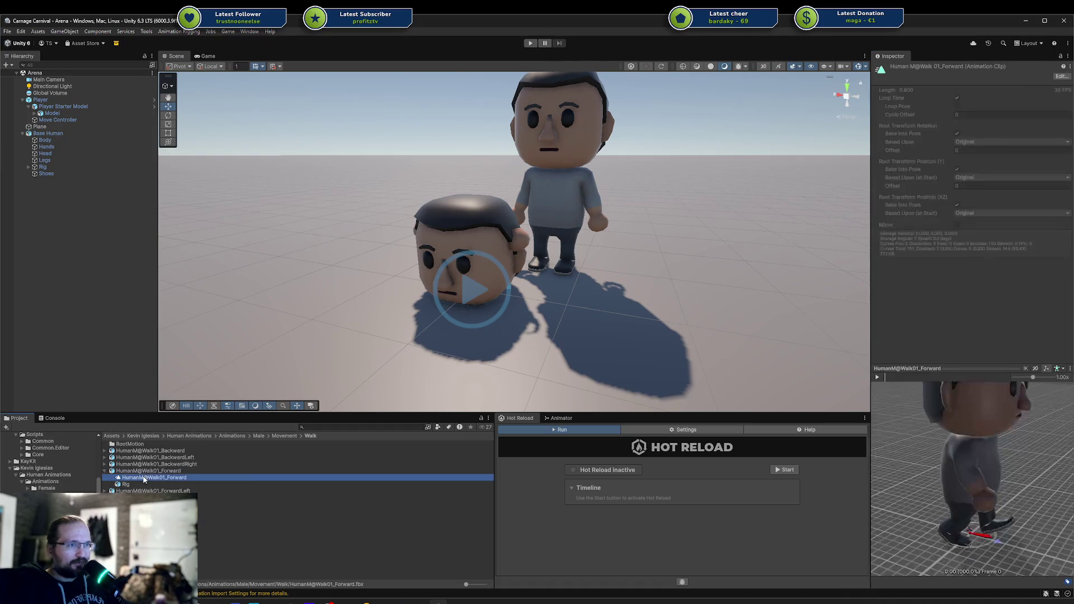
{"action": "left_click", "coordinate": [881, 378]}
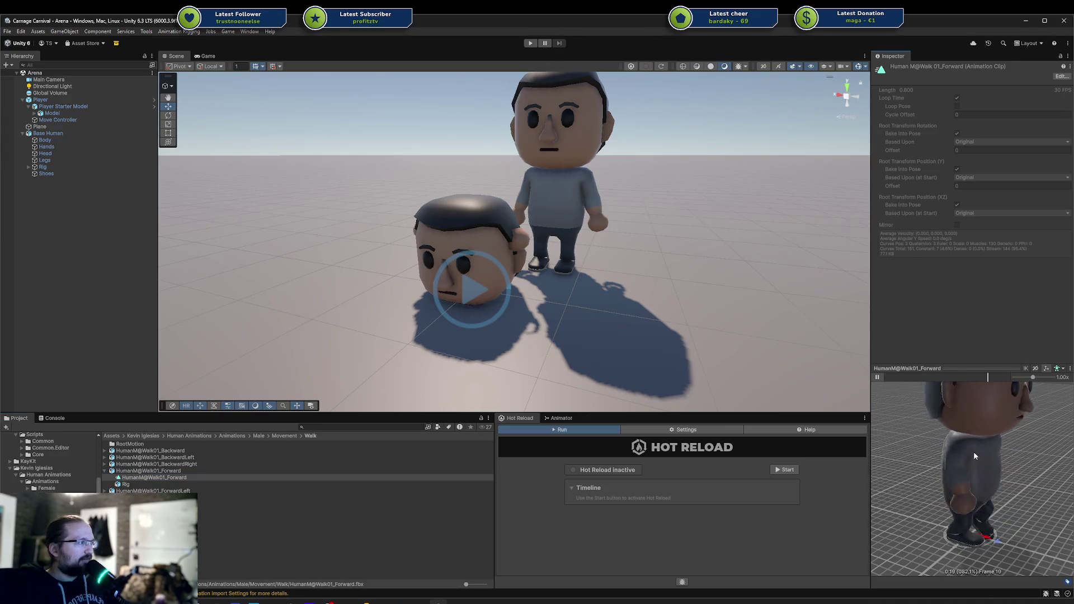
{"action": "scroll", "coordinate": [929, 445], "scroll_direction": "down", "scroll_amount": 5}
{"action": "scroll", "coordinate": [994, 469], "scroll_direction": "up", "scroll_amount": 3}
Step: Orbit the walk preview to a side view, then open the Jump animations folder
{"action": "mouse_move", "coordinate": [994, 469]}
{"action": "left_mouse_down"}
{"action": "mouse_move", "coordinate": [959, 464]}
{"action": "mouse_move", "coordinate": [981, 454]}
{"action": "mouse_move", "coordinate": [946, 482]}
{"action": "left_mouse_up"}
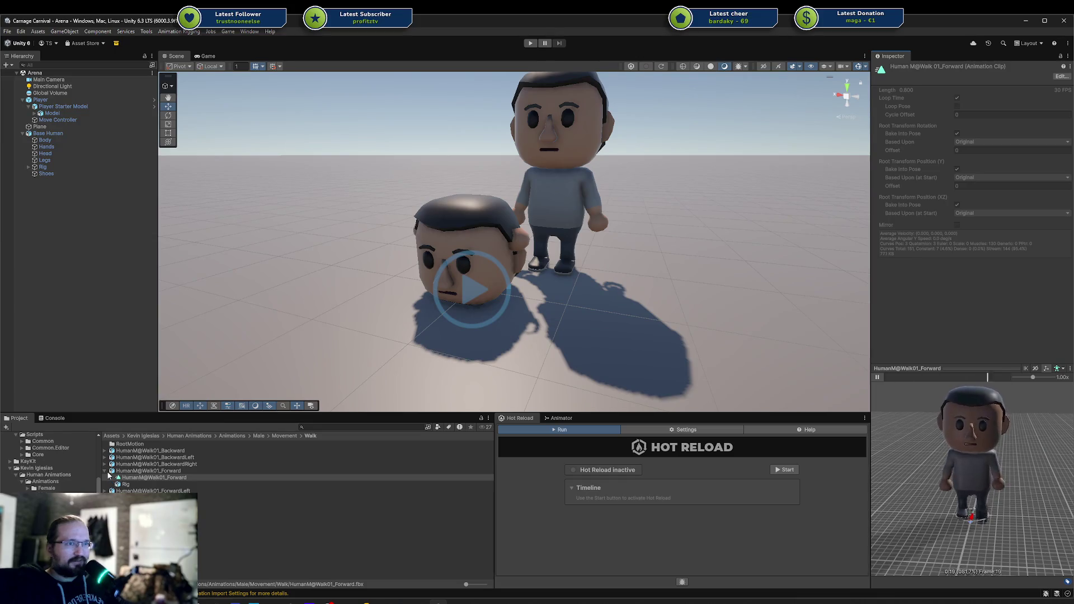
{"action": "mouse_move", "coordinate": [977, 463]}
{"action": "left_mouse_down"}
{"action": "mouse_move", "coordinate": [1004, 461]}
{"action": "mouse_move", "coordinate": [903, 488]}
{"action": "left_mouse_up"}
{"action": "scroll", "coordinate": [979, 471], "scroll_direction": "down", "scroll_amount": 3}
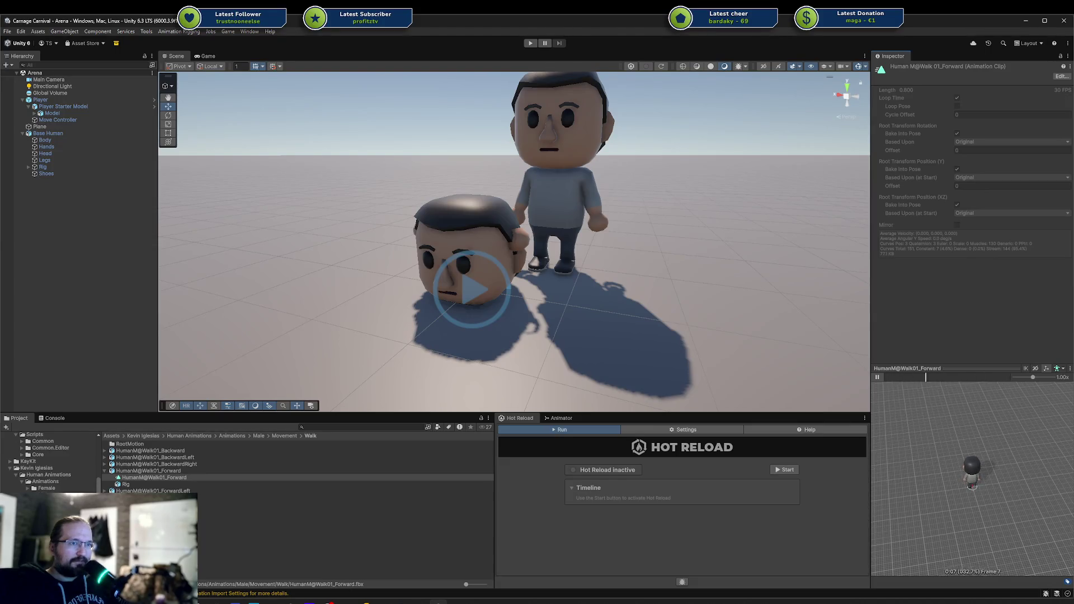
{"action": "left_click", "coordinate": [53, 509]}
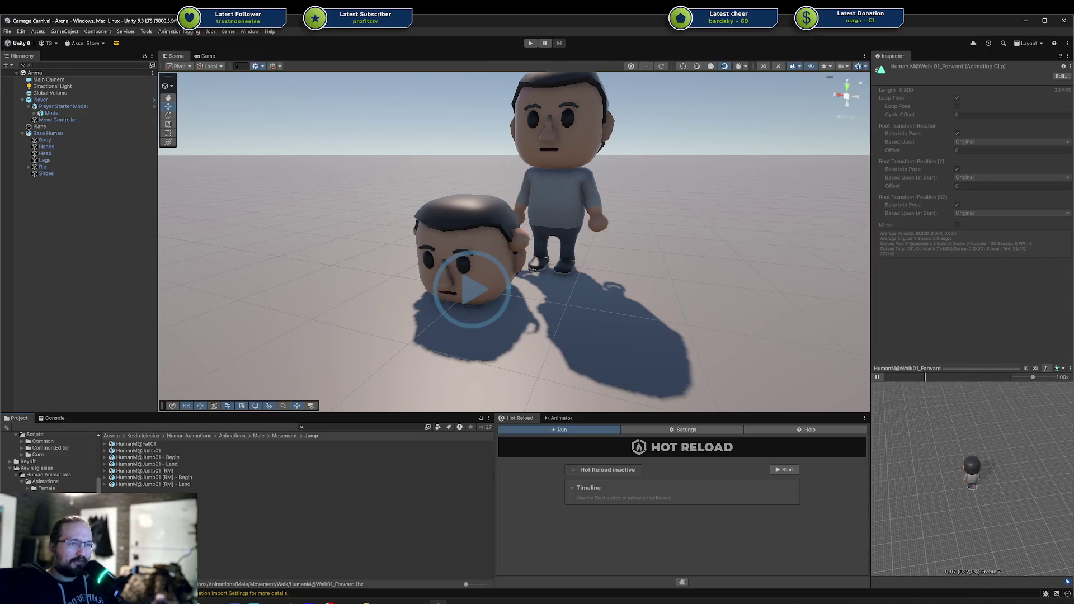
Step: Play the HumanM@Idle01 clip in the preview with the character facing the camera
{"action": "left_click", "coordinate": [153, 444]}
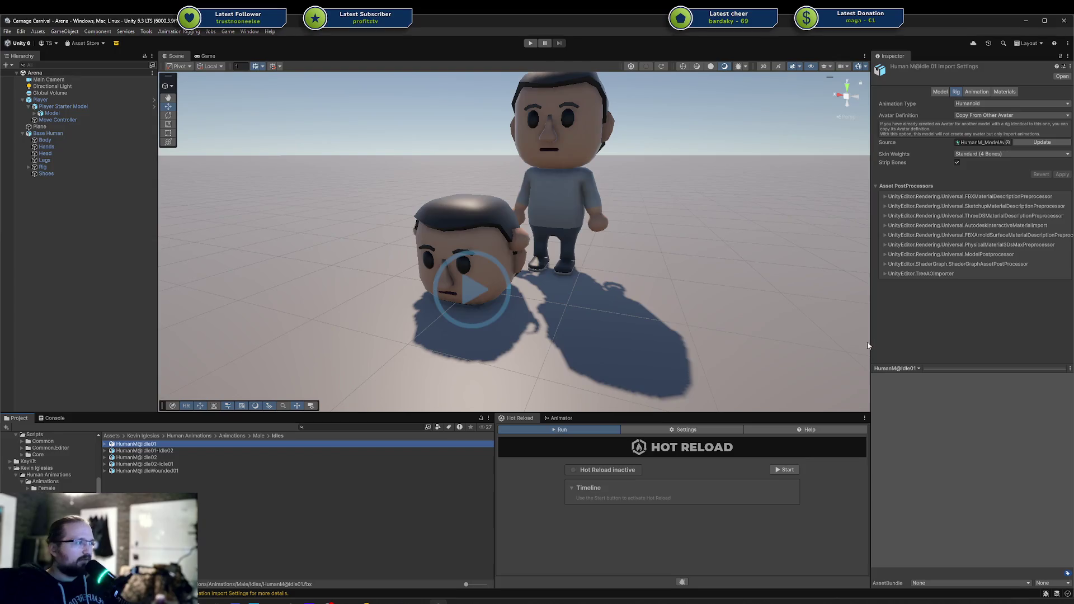
{"action": "left_click", "coordinate": [103, 446]}
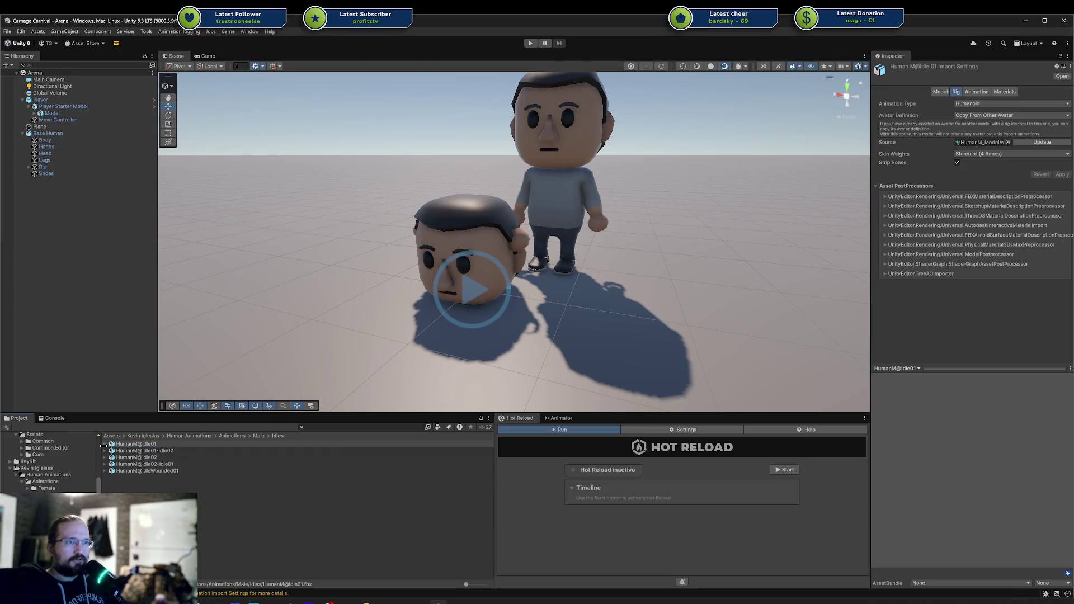
{"action": "left_click", "coordinate": [105, 444]}
{"action": "left_click", "coordinate": [137, 451]}
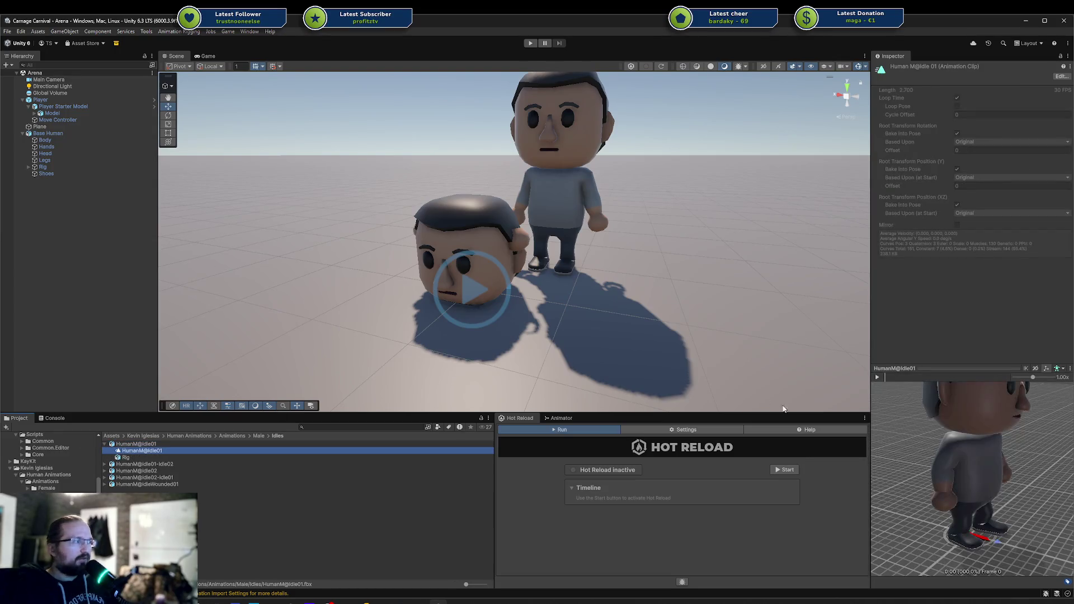
{"action": "left_click", "coordinate": [878, 378]}
{"action": "mouse_move", "coordinate": [929, 442]}
{"action": "left_mouse_down"}
{"action": "mouse_move", "coordinate": [980, 446]}
{"action": "mouse_move", "coordinate": [878, 455]}
{"action": "left_mouse_up"}
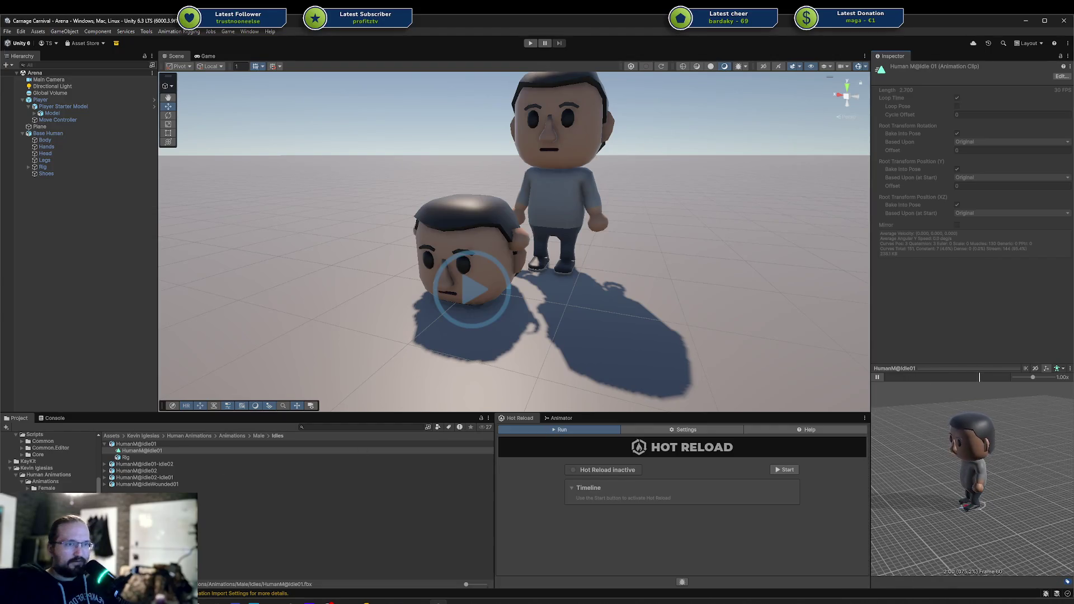
Step: Select HumanM@Sprint01_Forward in the Sprint animations folder
{"action": "scroll", "coordinate": [45, 470], "scroll_direction": "down", "scroll_amount": 5}
{"action": "double_click", "coordinate": [44, 472]}
{"action": "left_click", "coordinate": [180, 451]}
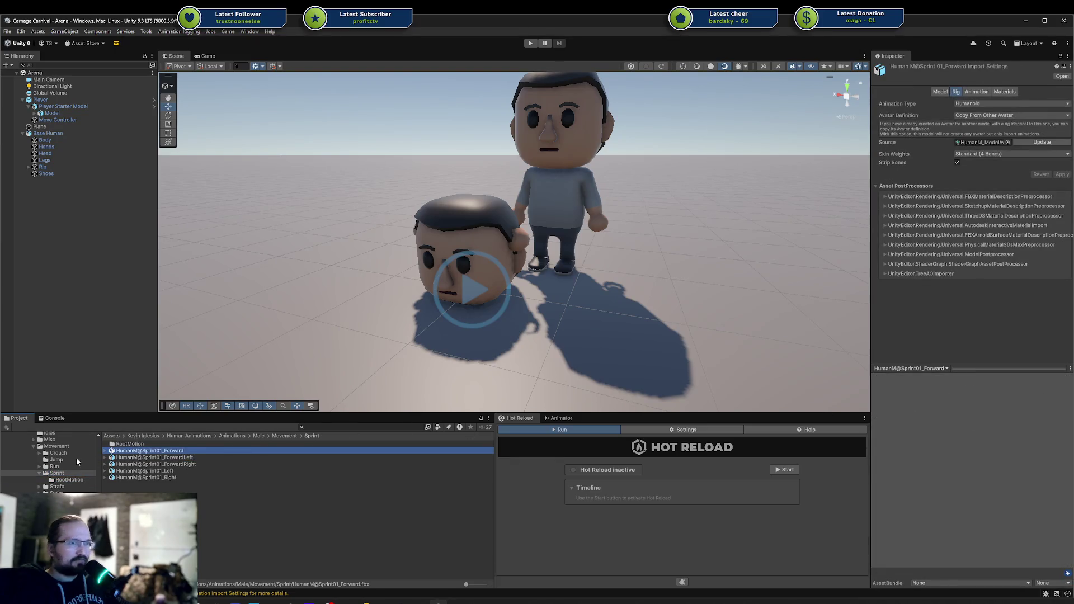
Step: Preview the HumanM@Sprint01_Forward clip on the humanoid character
{"action": "left_click", "coordinate": [106, 451]}
{"action": "left_click", "coordinate": [145, 457]}
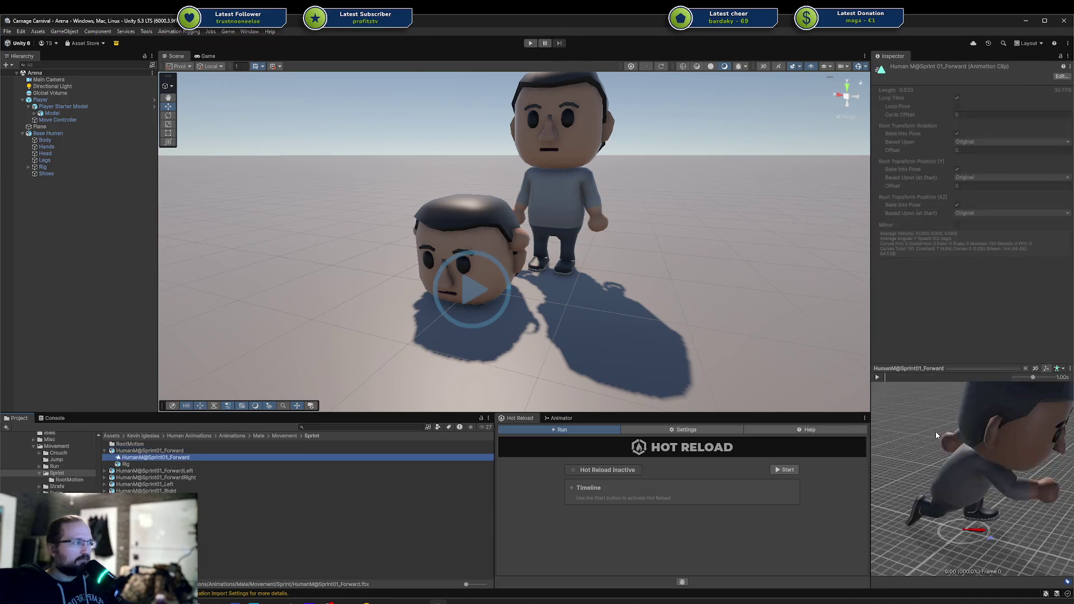
{"action": "scroll", "coordinate": [918, 425], "scroll_direction": "down", "scroll_amount": 5}
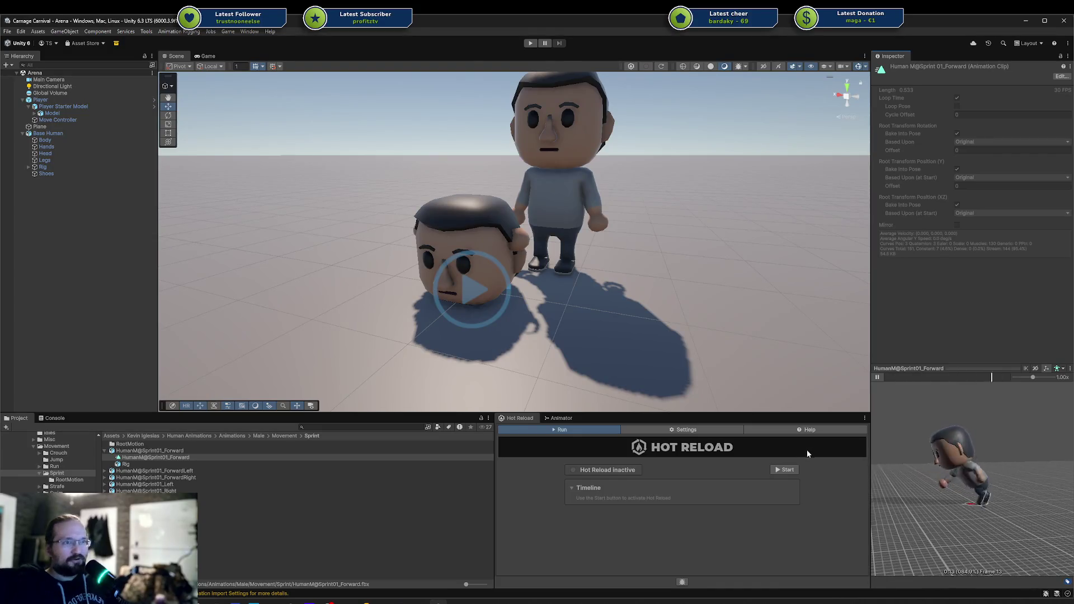
Step: Preview HumanM@Run01_Forward from the front-left, stop it, and select the Base Human character
{"action": "left_click", "coordinate": [39, 473]}
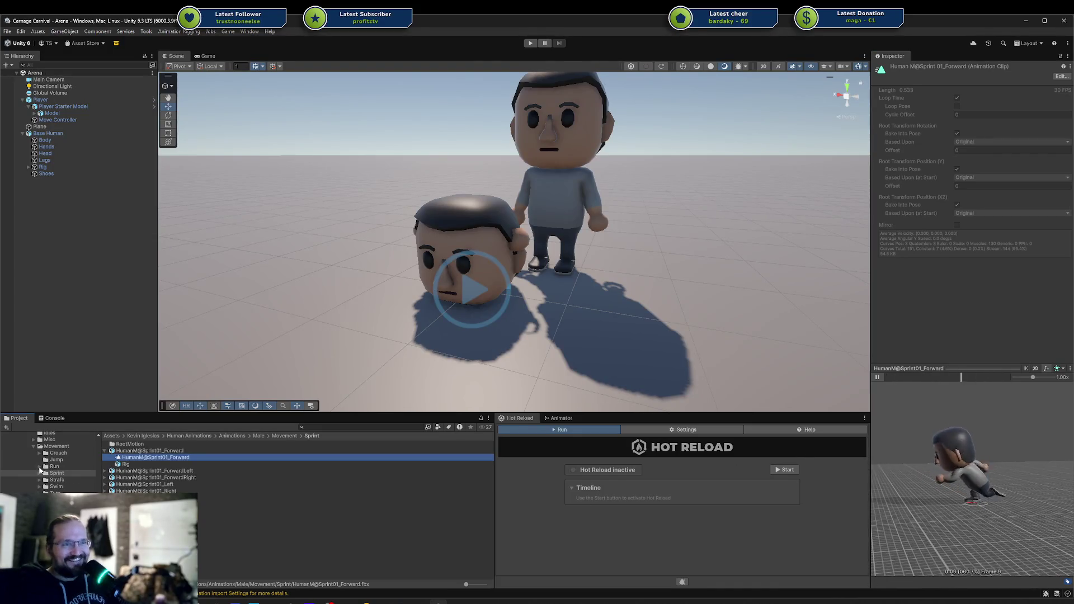
{"action": "left_click", "coordinate": [39, 466]}
{"action": "left_click", "coordinate": [55, 466]}
{"action": "left_click", "coordinate": [148, 471]}
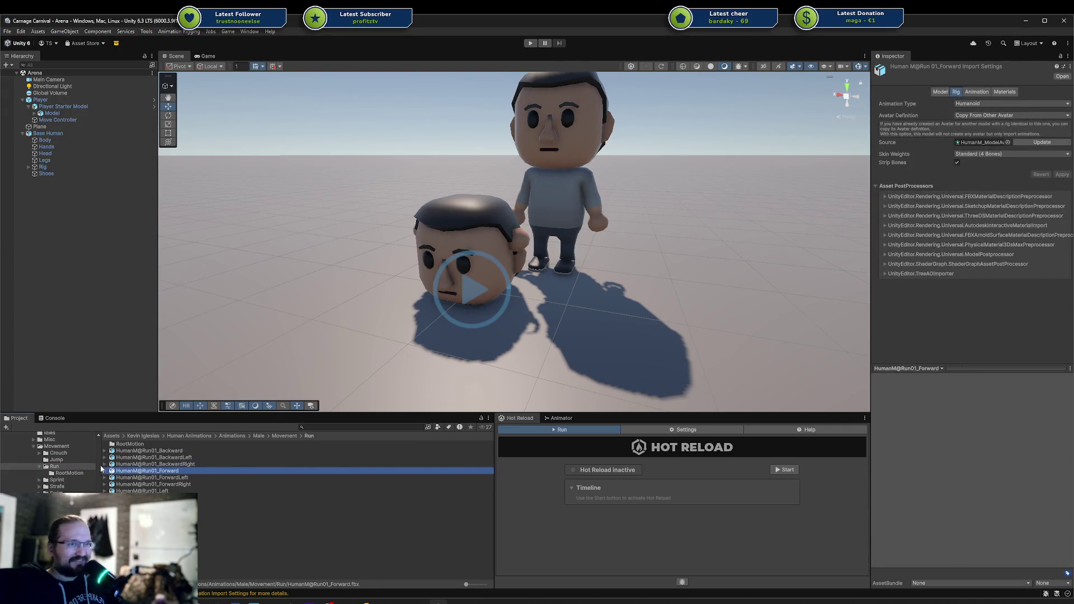
{"action": "left_click", "coordinate": [105, 471]}
{"action": "left_click", "coordinate": [134, 478]}
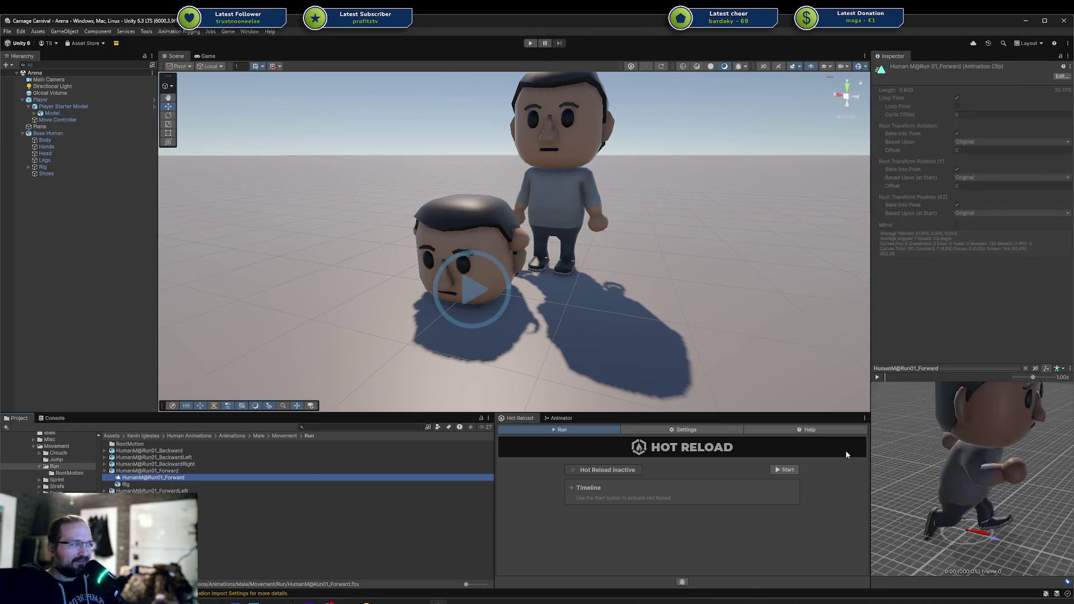
{"action": "mouse_move", "coordinate": [965, 446]}
{"action": "left_mouse_down"}
{"action": "mouse_move", "coordinate": [1010, 467]}
{"action": "mouse_move", "coordinate": [811, 481]}
{"action": "mouse_move", "coordinate": [931, 475]}
{"action": "mouse_move", "coordinate": [994, 493]}
{"action": "mouse_move", "coordinate": [1000, 477]}
{"action": "left_mouse_up"}
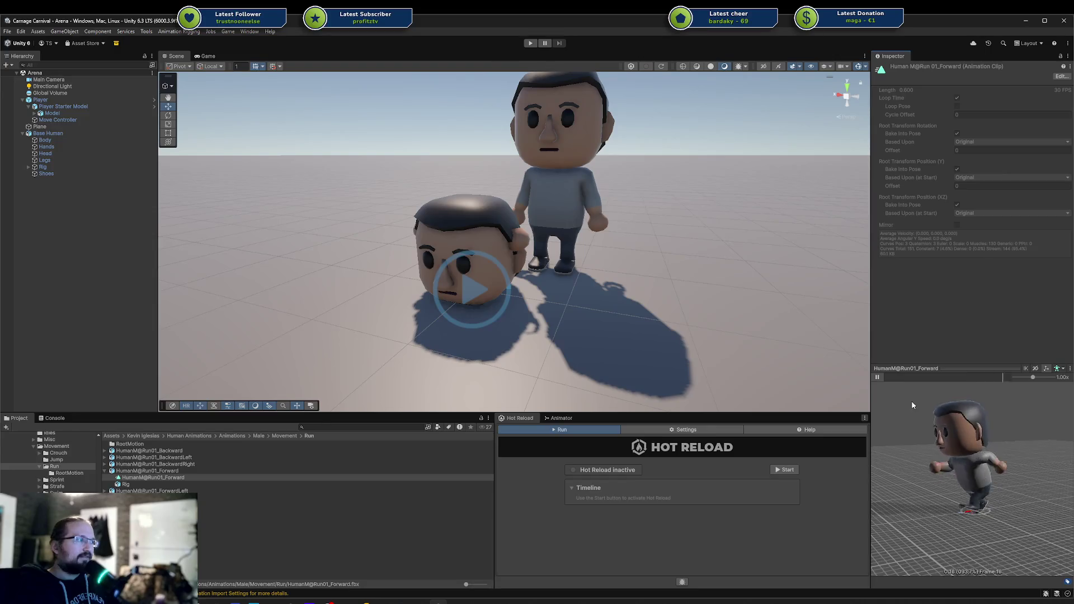
{"action": "left_click", "coordinate": [877, 378]}
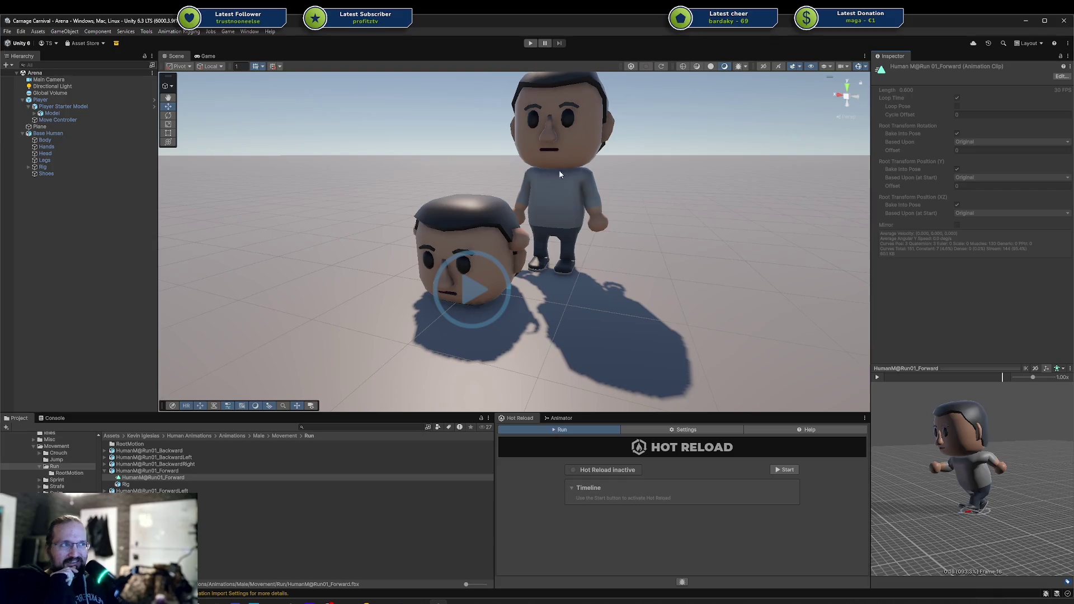
{"action": "left_click", "coordinate": [572, 143]}
Step: Enter Play mode, then switch to the DodgeAnimation.cs script in Rider
{"action": "left_click", "coordinate": [530, 43]}
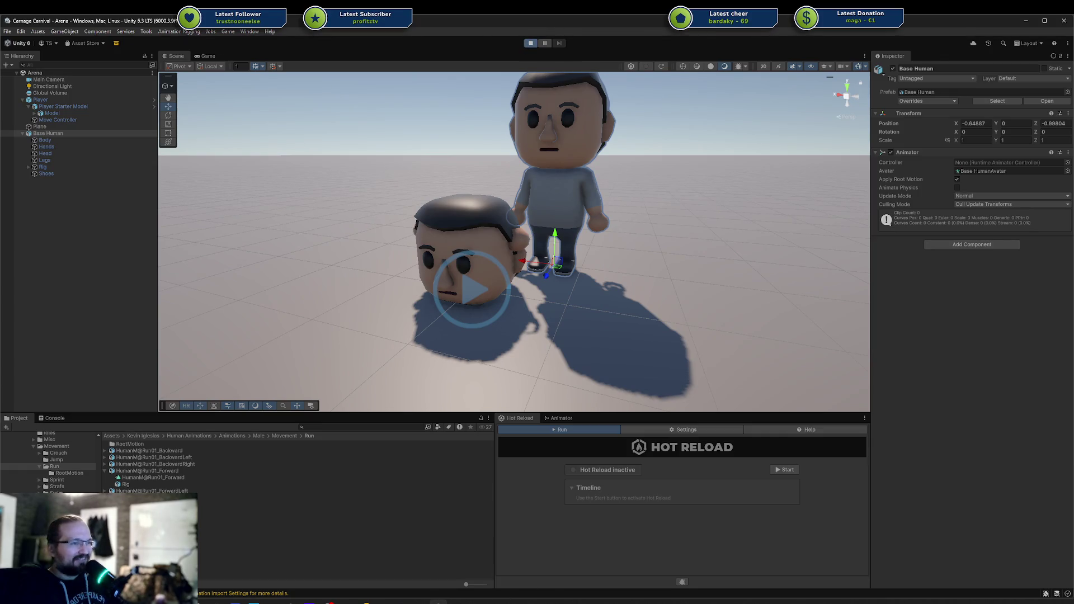
{"action": "right_click", "coordinate": [439, 602]}
{"action": "right_click", "coordinate": [434, 601]}
{"action": "right_click", "coordinate": [434, 602]}
{"action": "left_click", "coordinate": [606, 495]}
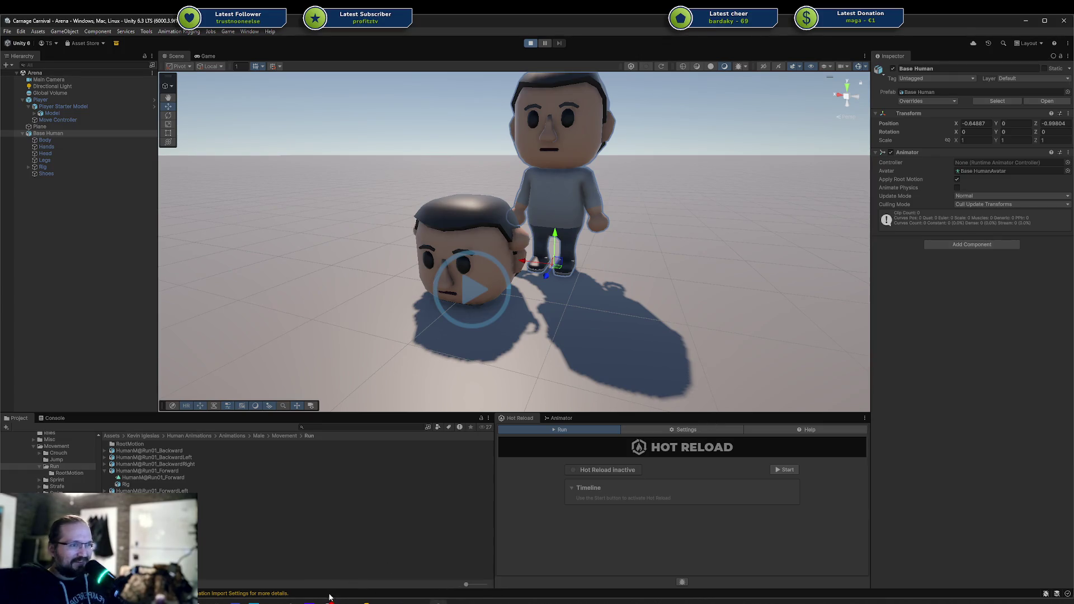
{"action": "mouse_move", "coordinate": [353, 599]}
{"action": "left_click", "coordinate": [407, 530]}
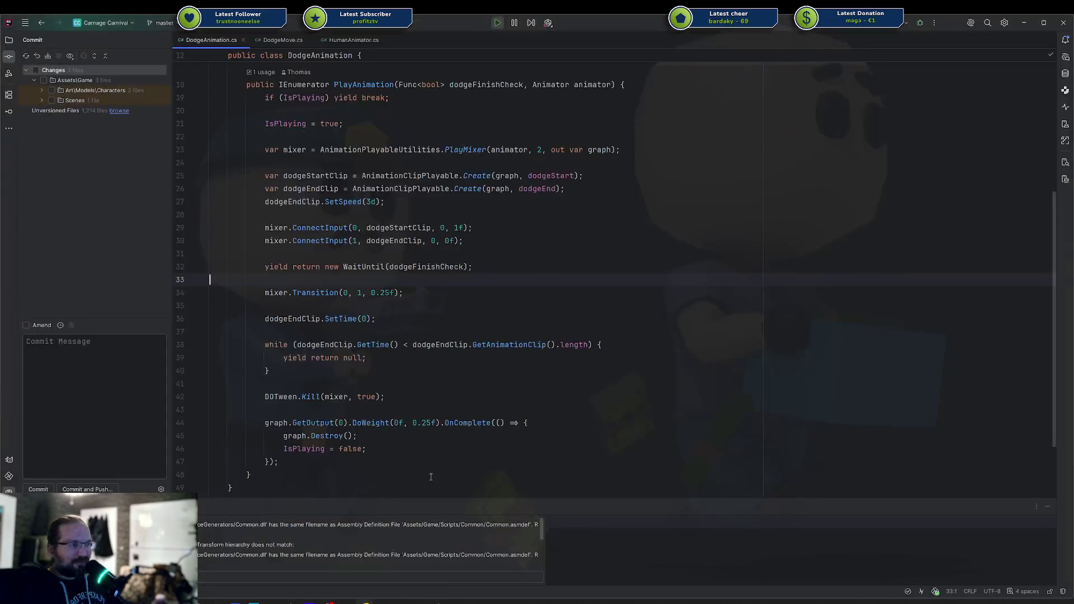
{"action": "left_click", "coordinate": [343, 123]}
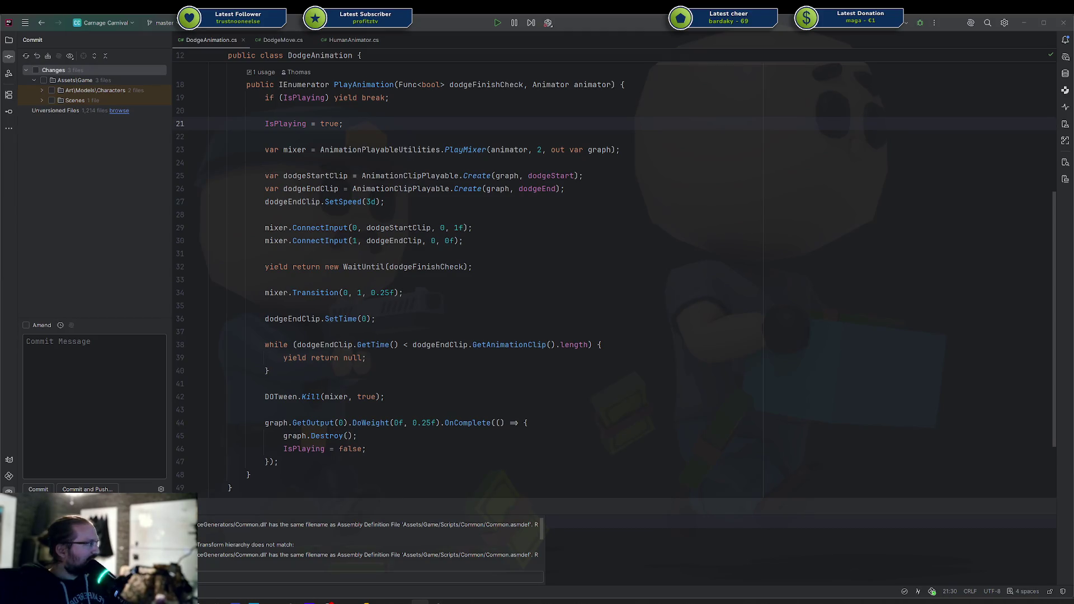
{"action": "left_click", "coordinate": [628, 382]}
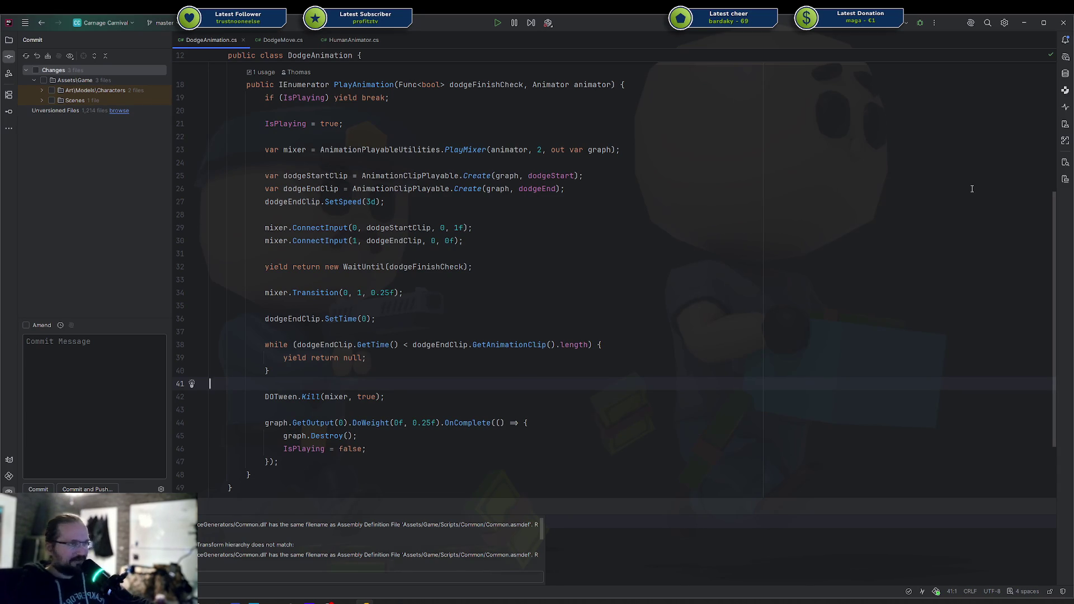
{"action": "left_click", "coordinate": [329, 603]}
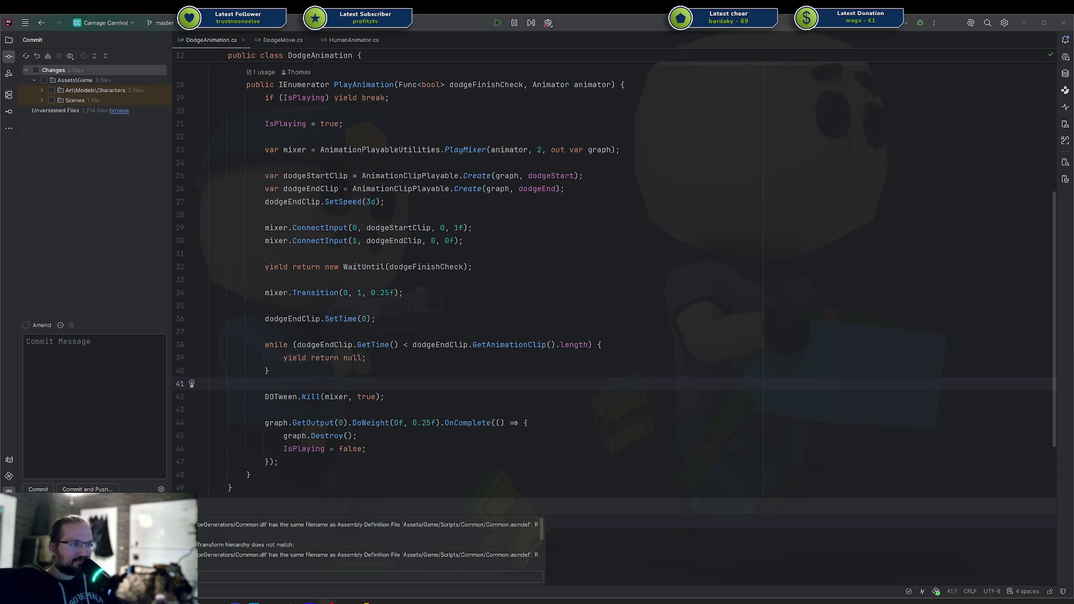